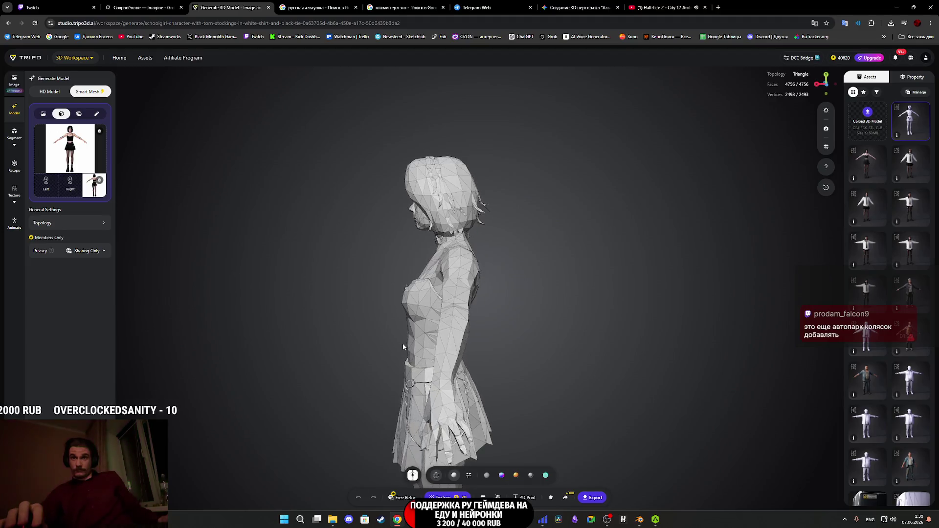
# Orbit the fully textured low-poly girl from a side view to a three-quarter view.
pyautogui.moveTo(396, 359)
pyautogui.mouseDown()
pyautogui.moveTo(494, 327)
pyautogui.moveTo(553, 328)
pyautogui.moveTo(538, 350)
pyautogui.moveTo(491, 350)
pyautogui.moveTo(492, 333)
pyautogui.moveTo(516, 345)
pyautogui.mouseUp()
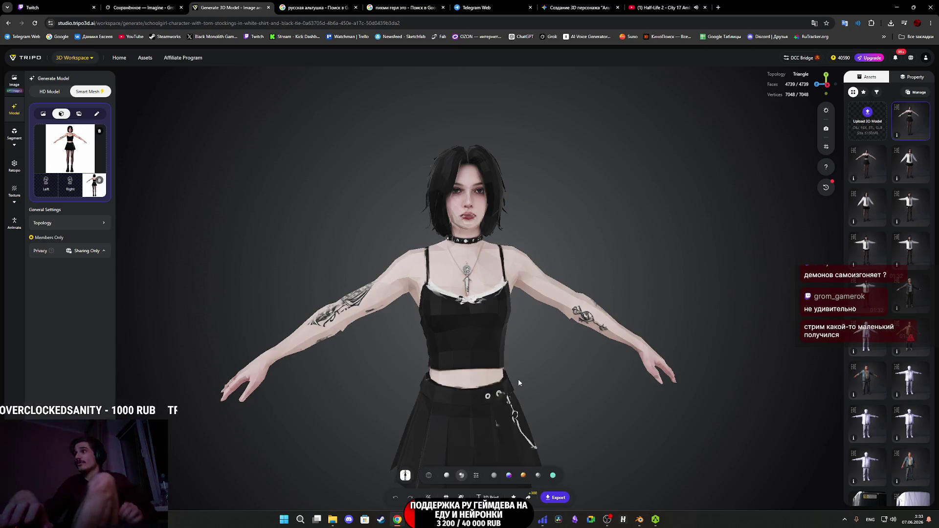
# Switch the textured model to smooth shading and turn it to face the camera.
pyautogui.moveTo(542, 321)
pyautogui.mouseDown()
pyautogui.moveTo(507, 321)
pyautogui.moveTo(505, 338)
pyautogui.mouseUp()
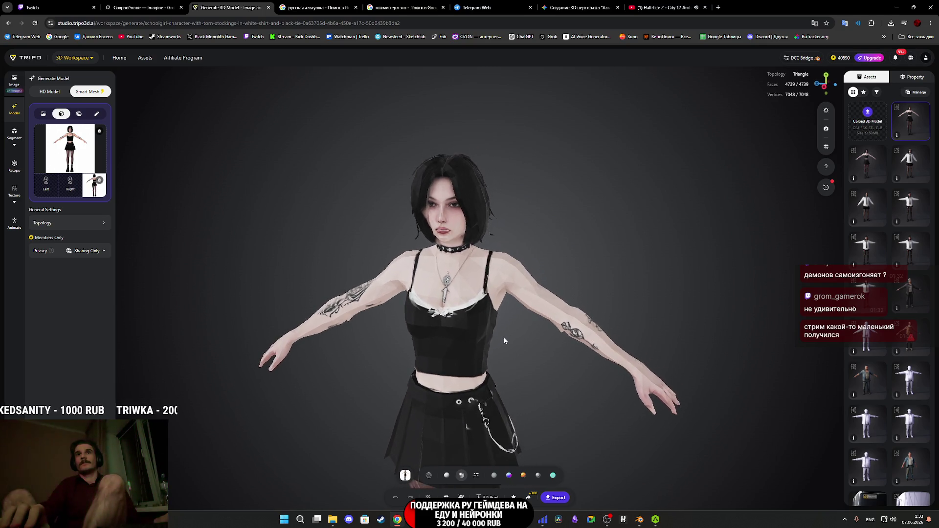
pyautogui.click(476, 475)
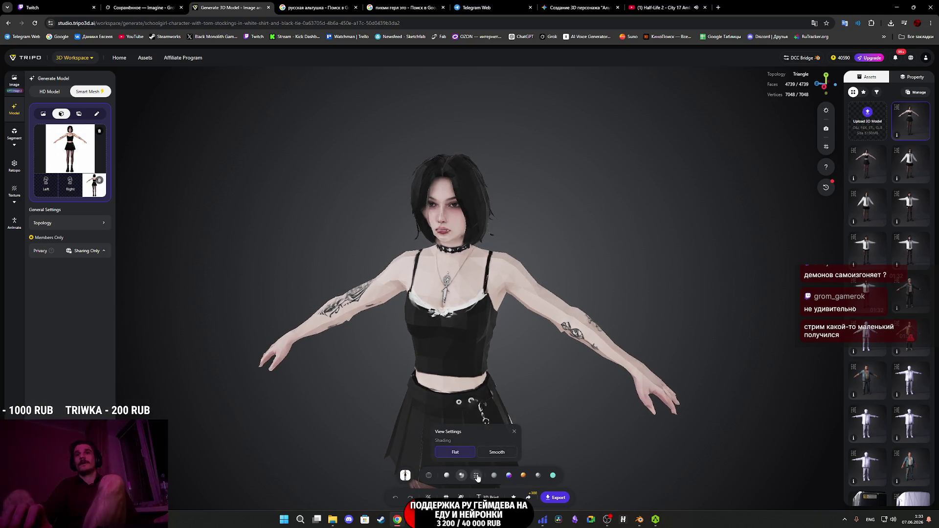
pyautogui.click(496, 452)
pyautogui.moveTo(566, 407)
pyautogui.mouseDown()
pyautogui.moveTo(594, 384)
pyautogui.moveTo(590, 399)
pyautogui.moveTo(559, 398)
pyautogui.moveTo(438, 327)
pyautogui.moveTo(392, 319)
pyautogui.moveTo(592, 318)
pyautogui.moveTo(538, 320)
pyautogui.moveTo(531, 451)
pyautogui.mouseUp()
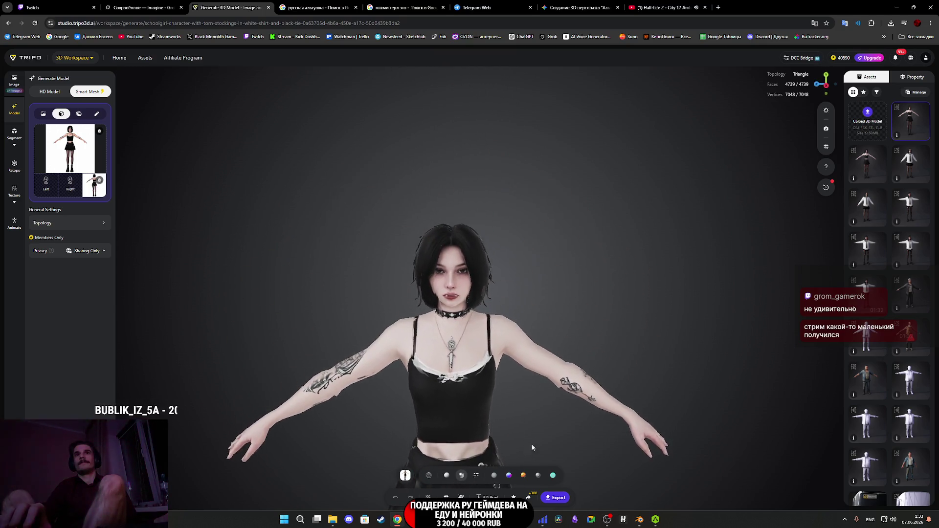
# Inspect the smooth-shaded character from boots to face with orbits and zooms.
pyautogui.scroll(5, 507, 313)
pyautogui.scroll(-3, 548, 340)
pyautogui.scroll(-3, 547, 339)
pyautogui.moveTo(541, 301)
pyautogui.mouseDown()
pyautogui.moveTo(549, 263)
pyautogui.moveTo(472, 256)
pyautogui.moveTo(459, 276)
pyautogui.moveTo(545, 288)
pyautogui.moveTo(571, 385)
pyautogui.moveTo(603, 383)
pyautogui.moveTo(560, 379)
pyautogui.moveTo(534, 395)
pyautogui.moveTo(535, 382)
pyautogui.moveTo(581, 388)
pyautogui.moveTo(583, 411)
pyautogui.moveTo(688, 395)
pyautogui.moveTo(642, 345)
pyautogui.moveTo(678, 370)
pyautogui.moveTo(636, 404)
pyautogui.moveTo(601, 328)
pyautogui.moveTo(663, 389)
pyautogui.moveTo(640, 403)
pyautogui.moveTo(547, 359)
pyautogui.moveTo(519, 310)
pyautogui.moveTo(523, 275)
pyautogui.moveTo(515, 330)
pyautogui.mouseUp()
pyautogui.scroll(5, 472, 260)
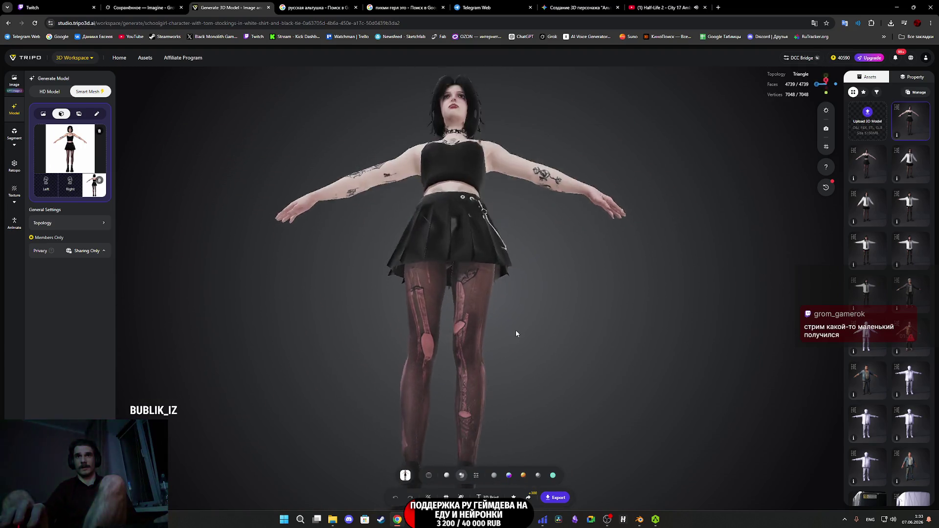
pyautogui.scroll(10, 484, 230)
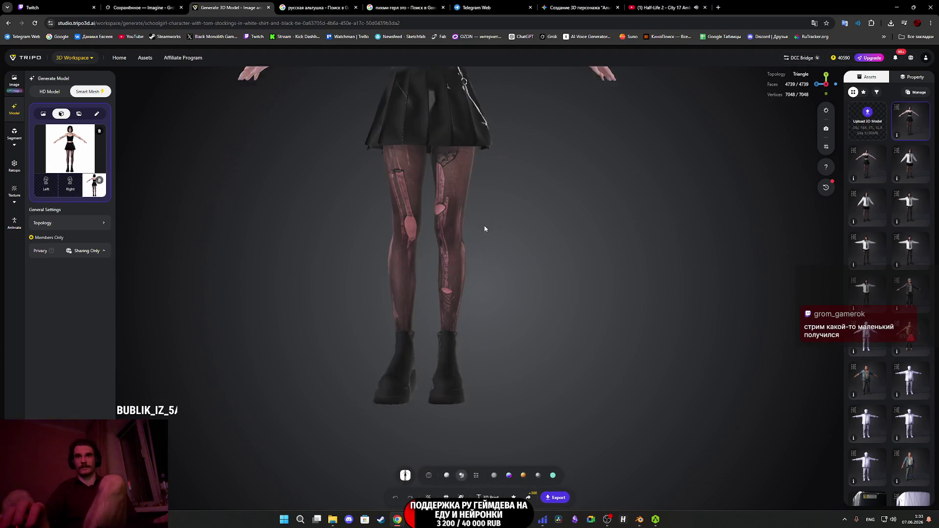
pyautogui.moveTo(409, 349)
pyautogui.mouseDown()
pyautogui.moveTo(453, 340)
pyautogui.moveTo(495, 226)
pyautogui.moveTo(537, 210)
pyautogui.mouseUp()
pyautogui.moveTo(539, 251); pyautogui.dragTo(561, 345, button='right')
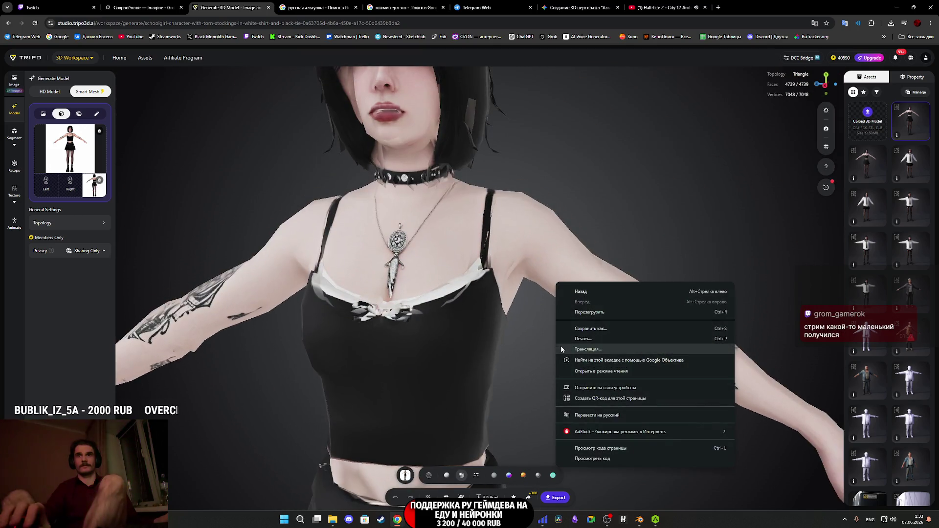
pyautogui.click(540, 340)
pyautogui.scroll(2, 567, 369)
pyautogui.scroll(-2, 568, 370)
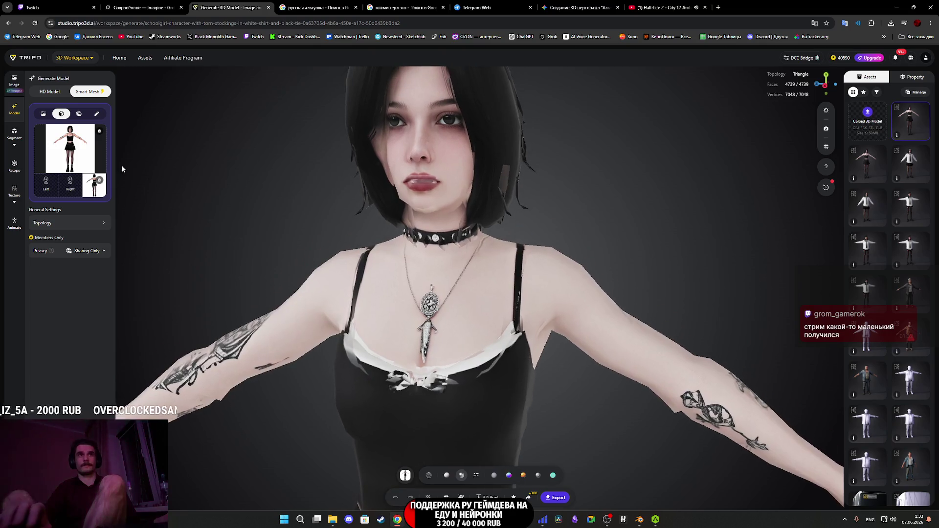
# Preview the reference image enlarged, then bring up the topology and polycount settings.
pyautogui.click(70, 148)
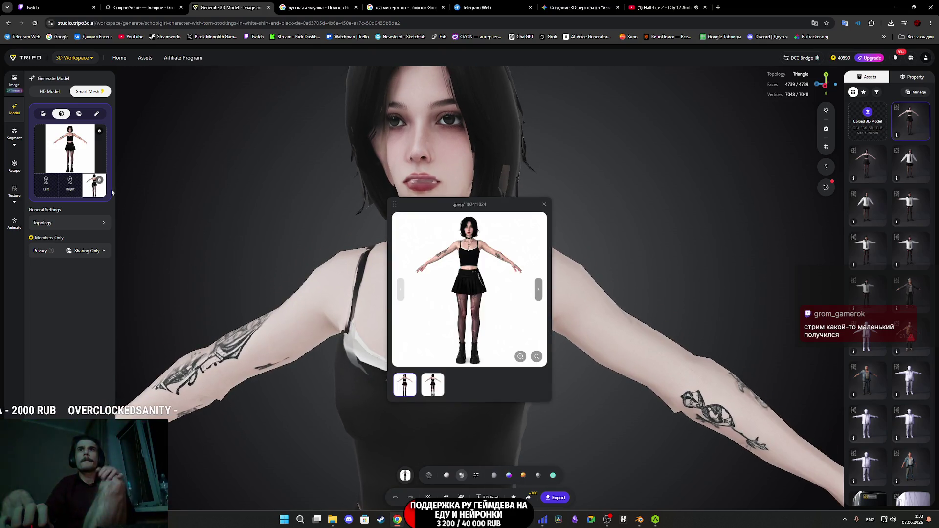
pyautogui.click(553, 211)
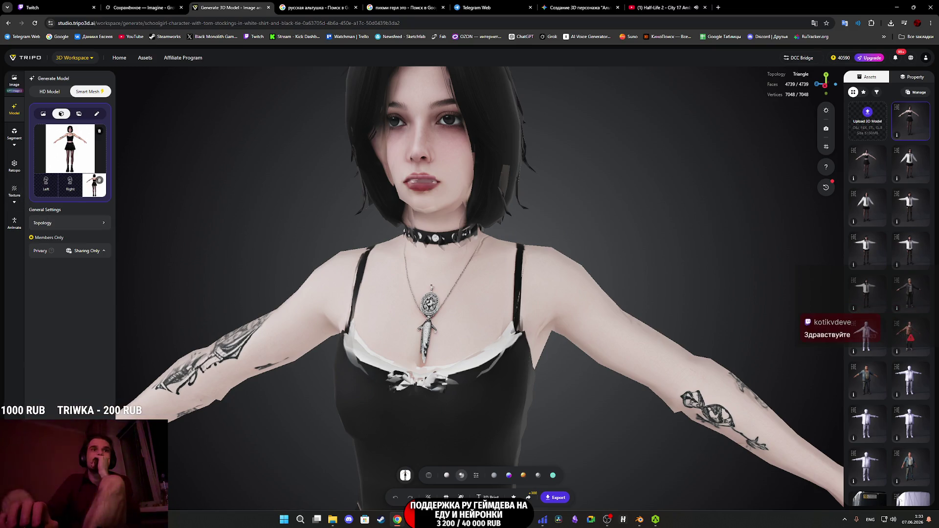
pyautogui.click(76, 225)
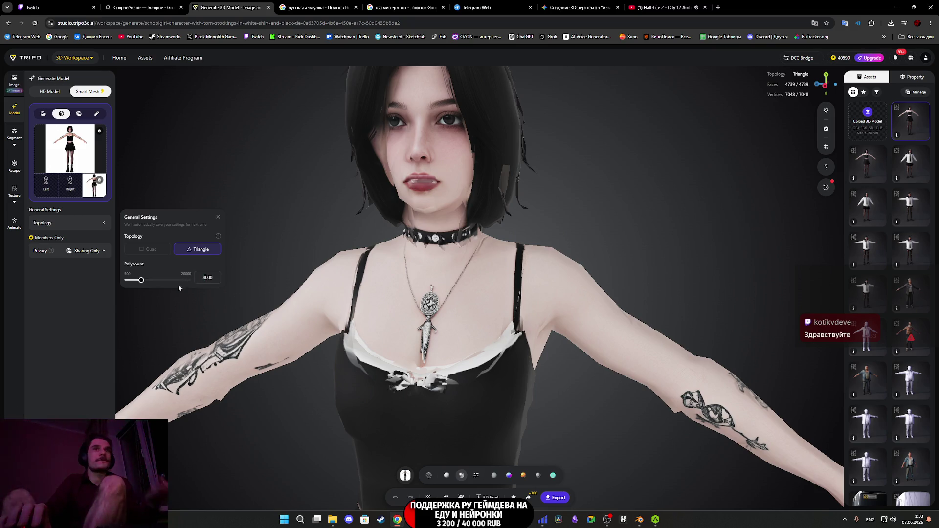
# Switch to HD Model generation with 8K texture, Quad topology and polycount 3000.
pyautogui.click(95, 321)
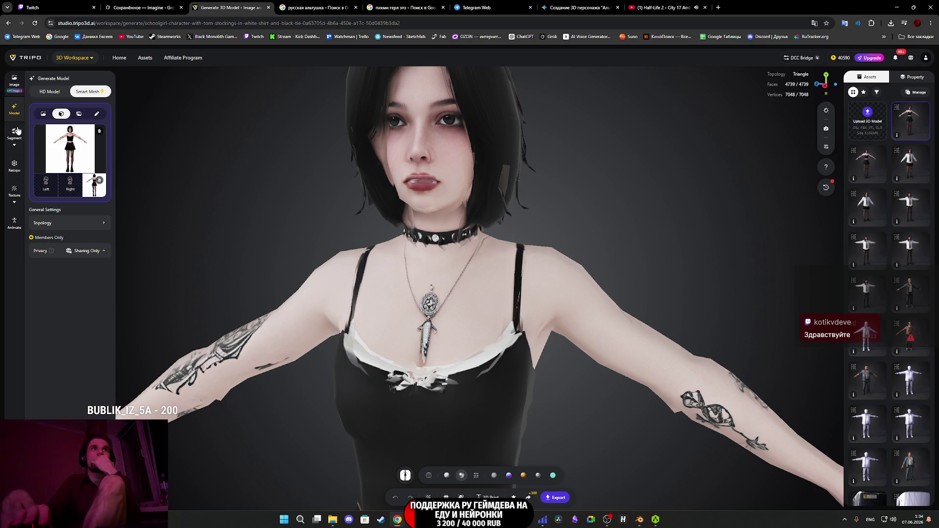
pyautogui.click(53, 93)
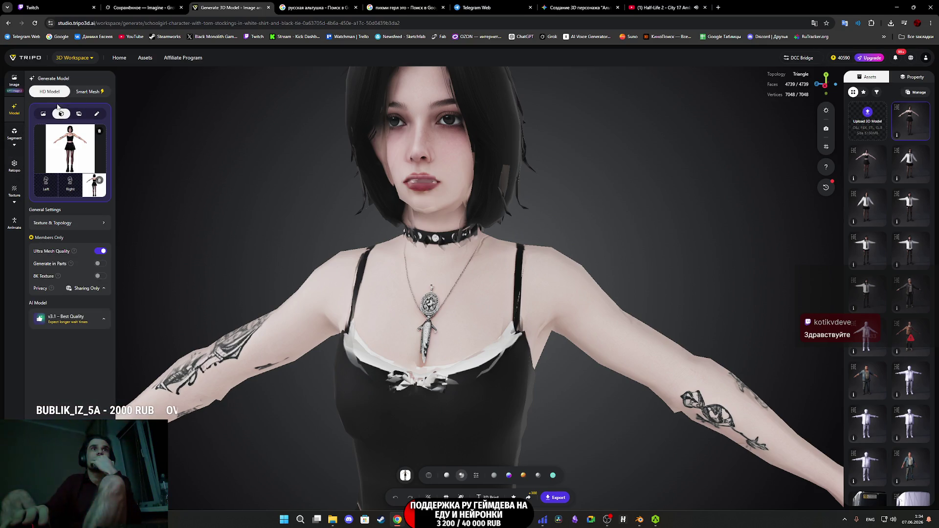
pyautogui.click(98, 223)
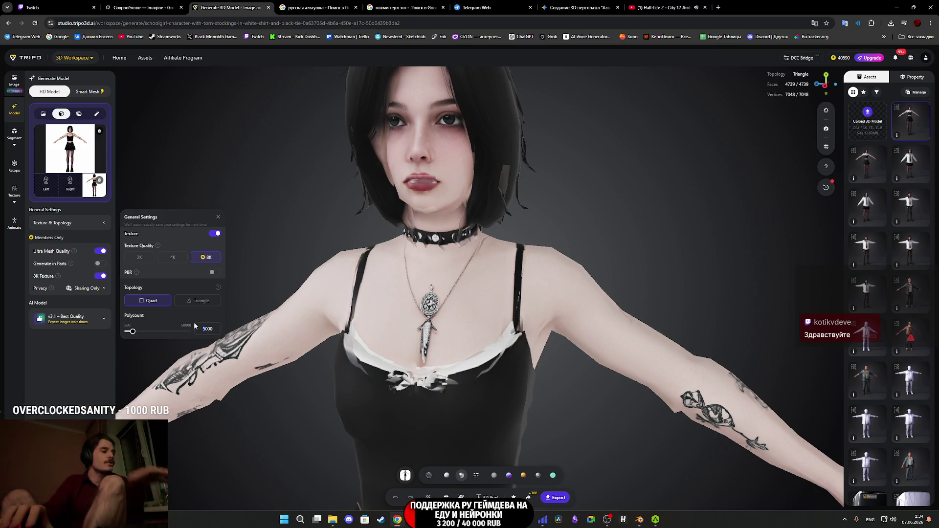
pyautogui.click(44, 387)
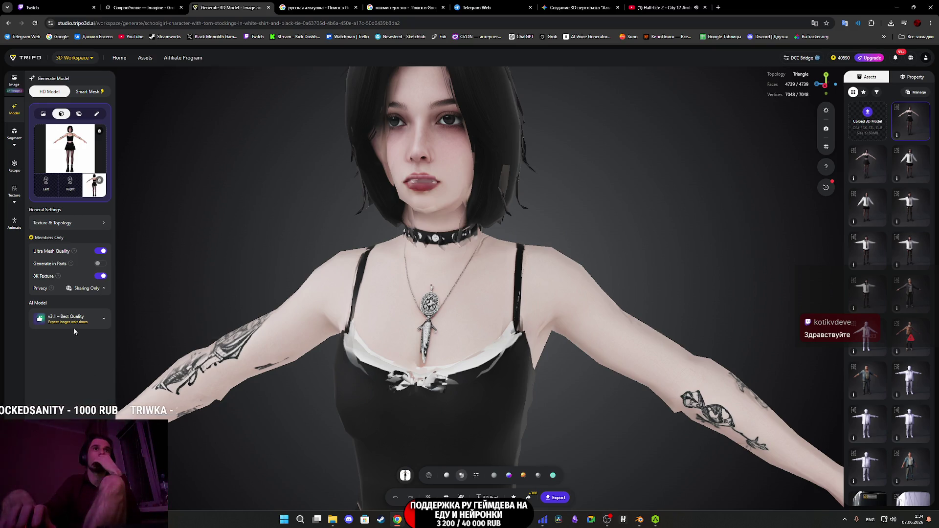
pyautogui.click(72, 227)
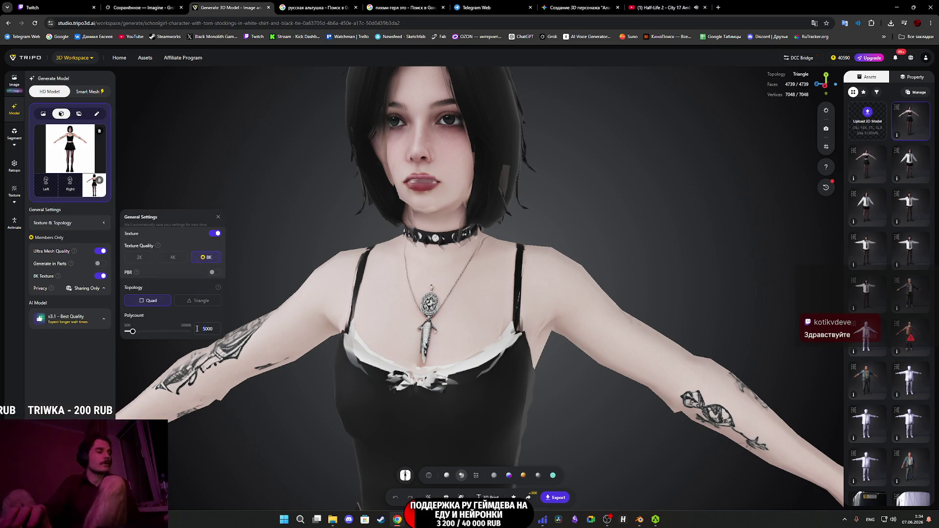
pyautogui.click(45, 377)
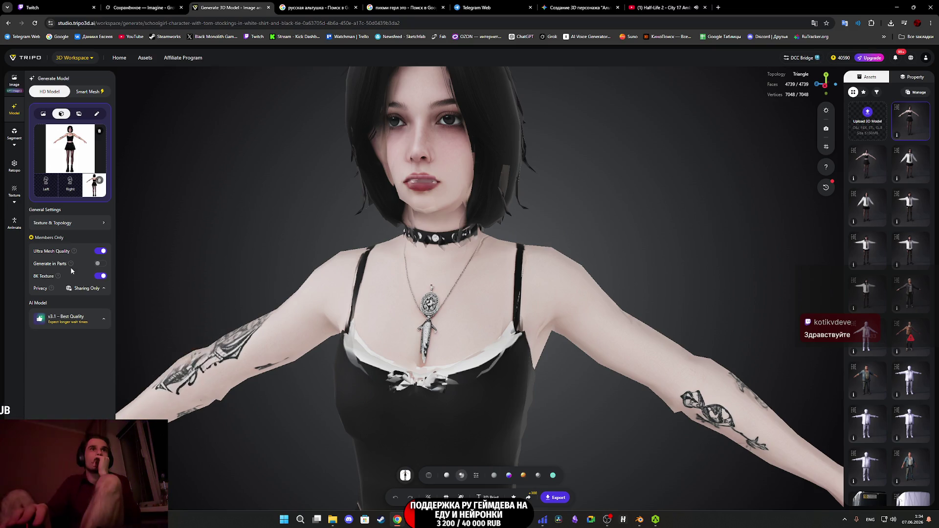
pyautogui.click(82, 223)
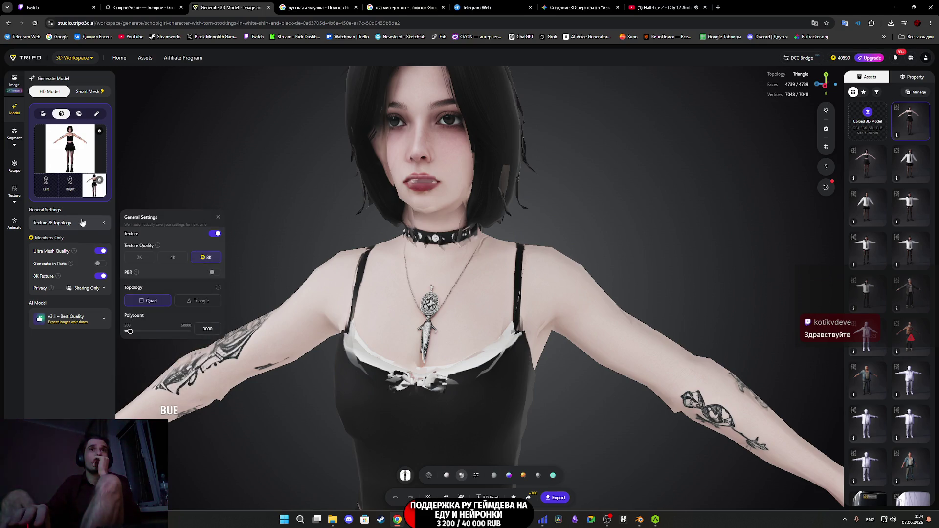
pyautogui.click(82, 222)
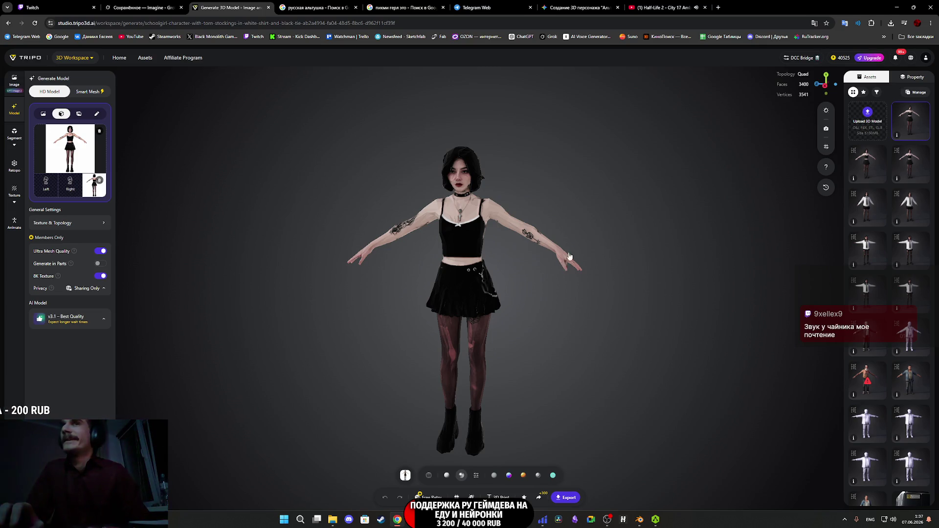
pyautogui.scroll(6, 568, 260)
pyautogui.scroll(-5, 558, 190)
pyautogui.scroll(8, 551, 262)
pyautogui.moveTo(552, 263)
pyautogui.mouseDown()
pyautogui.moveTo(603, 283)
pyautogui.moveTo(563, 277)
pyautogui.mouseUp()
pyautogui.scroll(4, 558, 266)
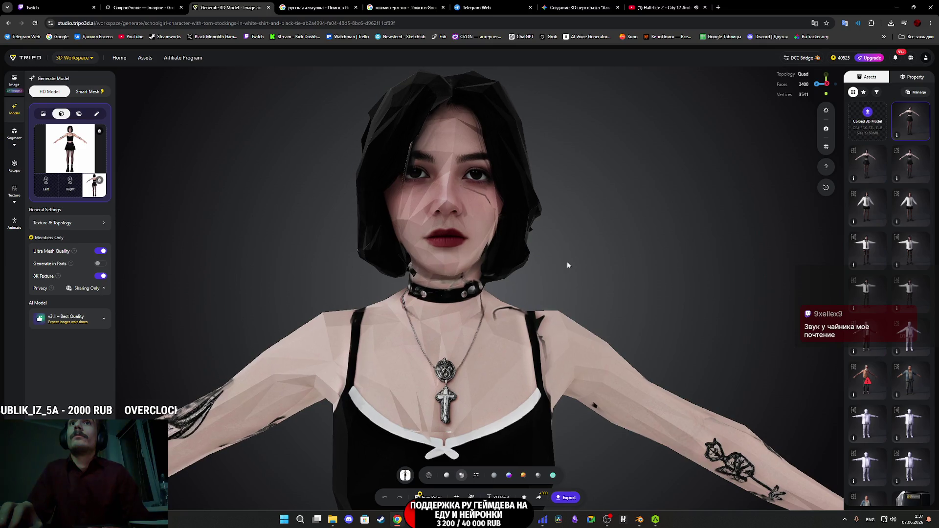
pyautogui.moveTo(567, 264); pyautogui.dragTo(553, 234, button='right')
pyautogui.click(498, 452)
pyautogui.scroll(-5, 619, 237)
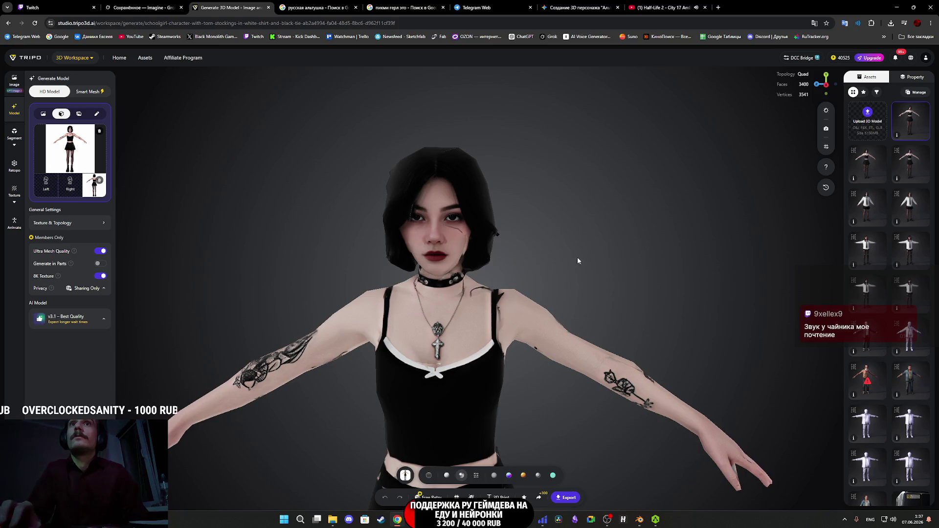
pyautogui.moveTo(582, 207); pyautogui.dragTo(459, 306)
pyautogui.scroll(5, 479, 292)
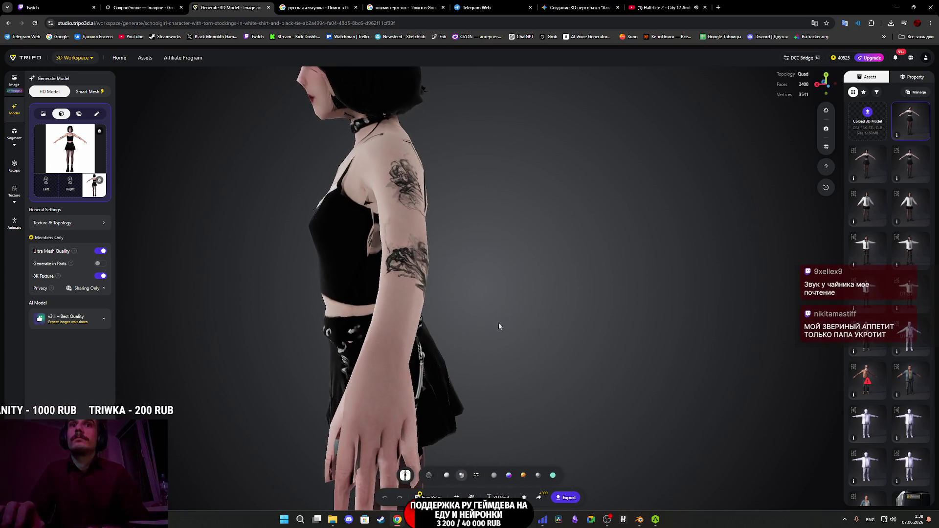
pyautogui.moveTo(499, 324); pyautogui.dragTo(539, 251)
pyautogui.scroll(3, 537, 259)
pyautogui.scroll(-2, 538, 259)
pyautogui.scroll(2, 538, 264)
pyautogui.scroll(-5, 554, 282)
pyautogui.moveTo(569, 279)
pyautogui.mouseDown()
pyautogui.moveTo(549, 282)
pyautogui.moveTo(592, 266)
pyautogui.moveTo(554, 291)
pyautogui.moveTo(587, 316)
pyautogui.moveTo(594, 290)
pyautogui.moveTo(549, 348)
pyautogui.moveTo(652, 358)
pyautogui.moveTo(640, 352)
pyautogui.moveTo(659, 352)
pyautogui.moveTo(578, 346)
pyautogui.moveTo(545, 329)
pyautogui.moveTo(543, 279)
pyautogui.moveTo(503, 278)
pyautogui.moveTo(469, 306)
pyautogui.moveTo(420, 306)
pyautogui.mouseUp()
pyautogui.scroll(-3, 557, 290)
pyautogui.scroll(-3, 584, 301)
pyautogui.scroll(3, 528, 324)
pyautogui.scroll(-3, 457, 307)
pyautogui.moveTo(420, 306); pyautogui.dragTo(365, 215, button='right')
pyautogui.moveTo(365, 215)
pyautogui.mouseDown()
pyautogui.moveTo(377, 219)
pyautogui.moveTo(395, 263)
pyautogui.moveTo(269, 352)
pyautogui.moveTo(223, 315)
pyautogui.moveTo(216, 277)
pyautogui.moveTo(150, 260)
pyautogui.moveTo(151, 271)
pyautogui.moveTo(319, 279)
pyautogui.moveTo(351, 254)
pyautogui.moveTo(523, 297)
pyautogui.moveTo(554, 279)
pyautogui.moveTo(545, 275)
pyautogui.moveTo(542, 338)
pyautogui.mouseUp()
pyautogui.scroll(-3, 394, 263)
pyautogui.scroll(5, 394, 263)
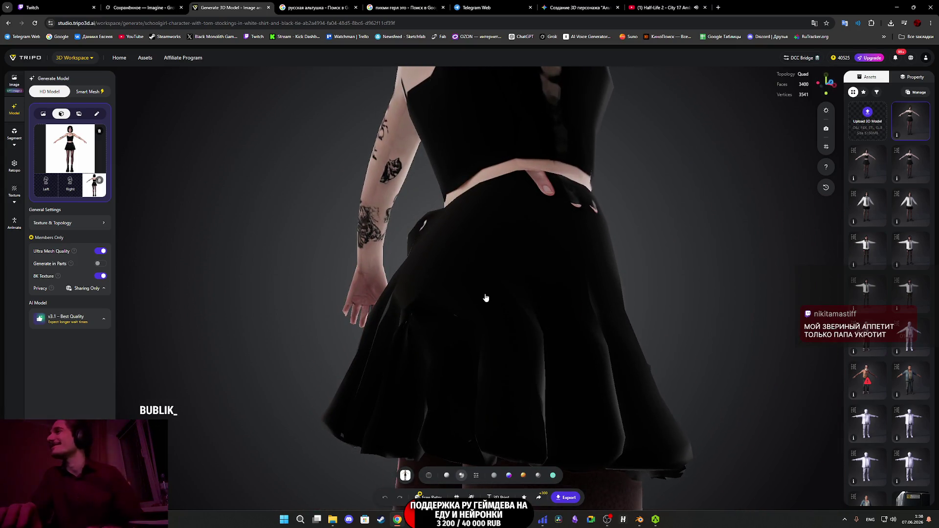
pyautogui.moveTo(477, 300)
pyautogui.mouseDown()
pyautogui.moveTo(415, 299)
pyautogui.moveTo(440, 321)
pyautogui.mouseUp()
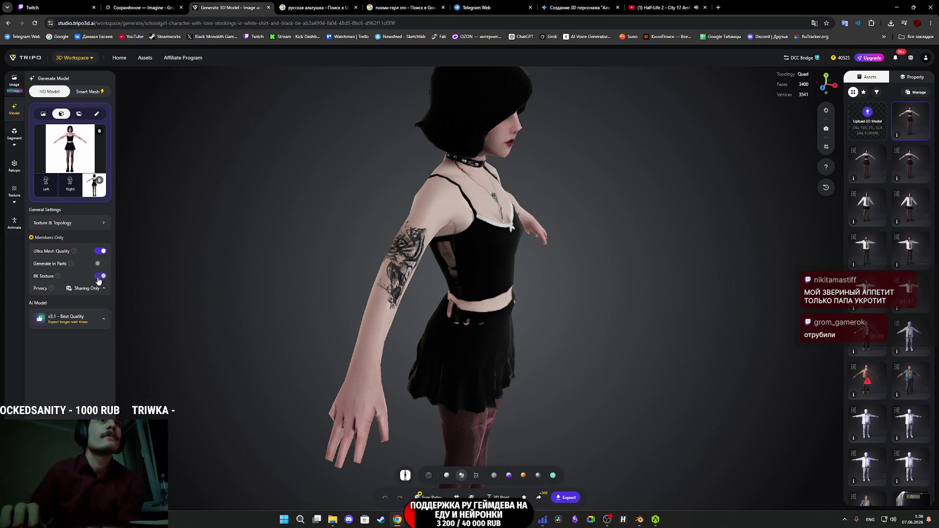
pyautogui.click(78, 229)
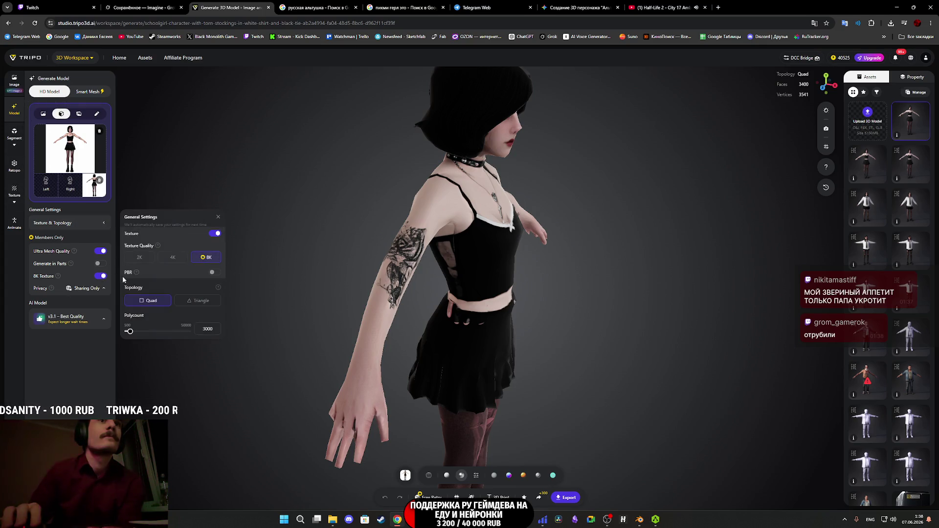
# Replace the Polycount value with 5000 in the Texture & Topology settings.
pyautogui.doubleClick(207, 330)
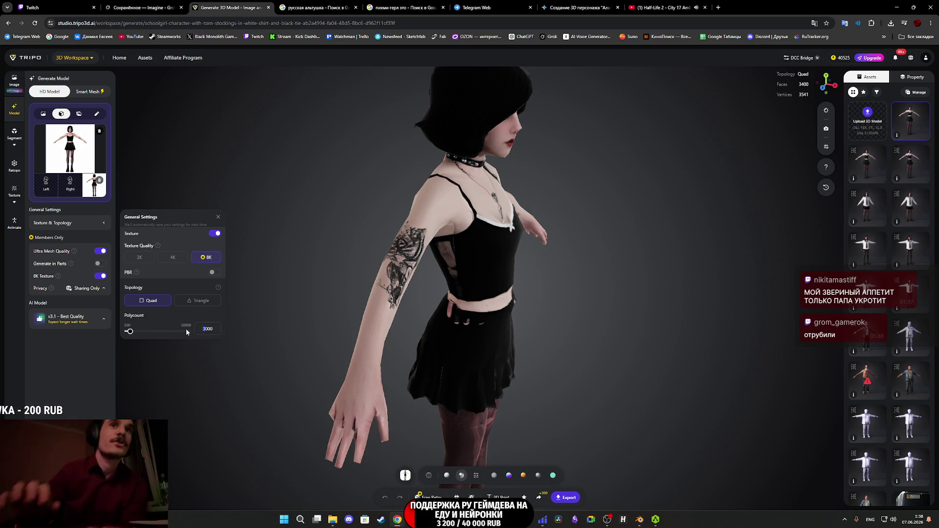
pyautogui.write('5')
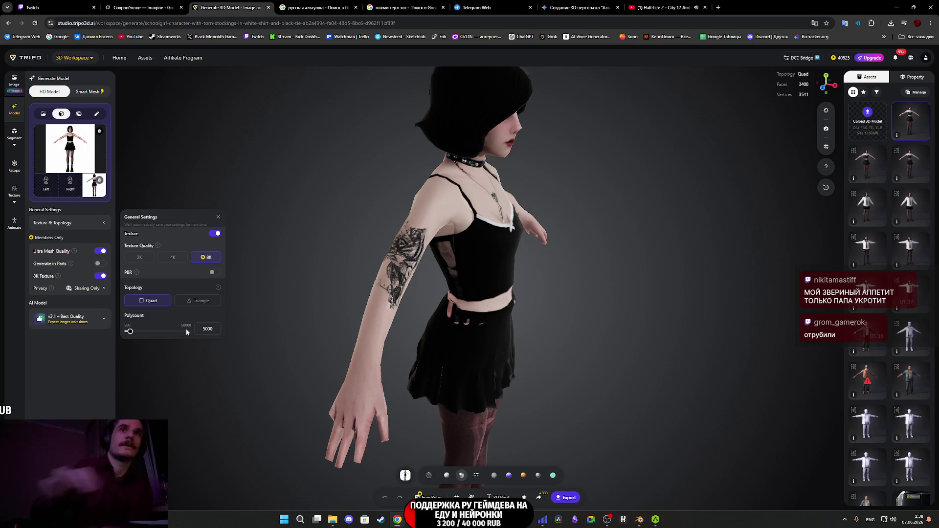
pyautogui.click(98, 335)
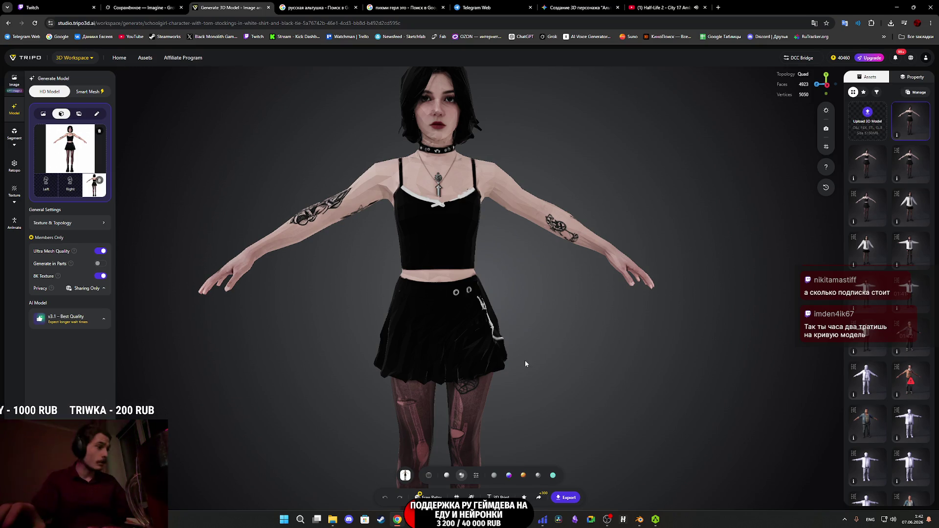
# Orbit the regenerated 4923-face quad goth girl to a side view.
pyautogui.moveTo(492, 248); pyautogui.dragTo(440, 284)
pyautogui.scroll(8, 487, 303)
pyautogui.moveTo(487, 303)
pyautogui.mouseDown()
pyautogui.moveTo(487, 289)
pyautogui.moveTo(533, 288)
pyautogui.moveTo(580, 208)
pyautogui.moveTo(615, 355)
pyautogui.moveTo(572, 282)
pyautogui.moveTo(595, 277)
pyautogui.moveTo(536, 267)
pyautogui.moveTo(504, 284)
pyautogui.mouseUp()
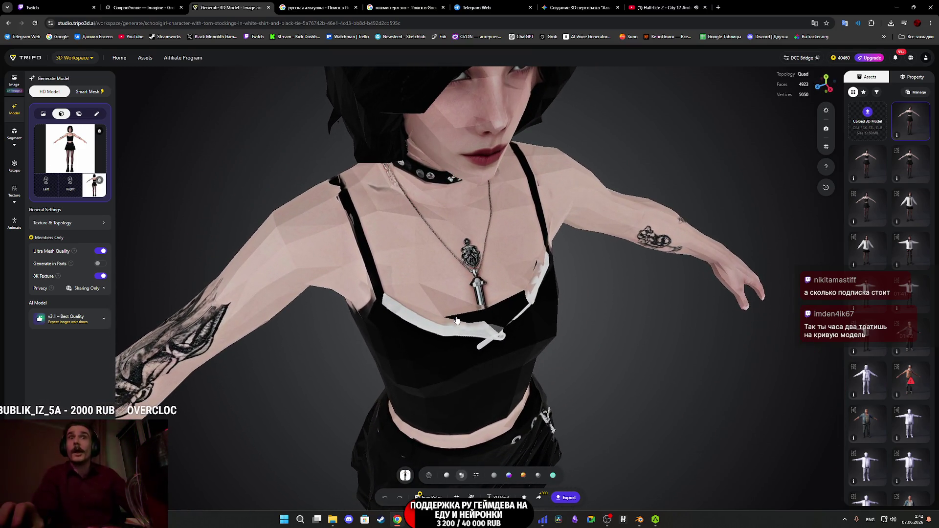
pyautogui.moveTo(441, 367)
pyautogui.mouseDown()
pyautogui.moveTo(441, 336)
pyautogui.moveTo(436, 377)
pyautogui.moveTo(347, 308)
pyautogui.moveTo(376, 274)
pyautogui.moveTo(411, 190)
pyautogui.moveTo(441, 260)
pyautogui.moveTo(363, 245)
pyautogui.moveTo(392, 230)
pyautogui.mouseUp()
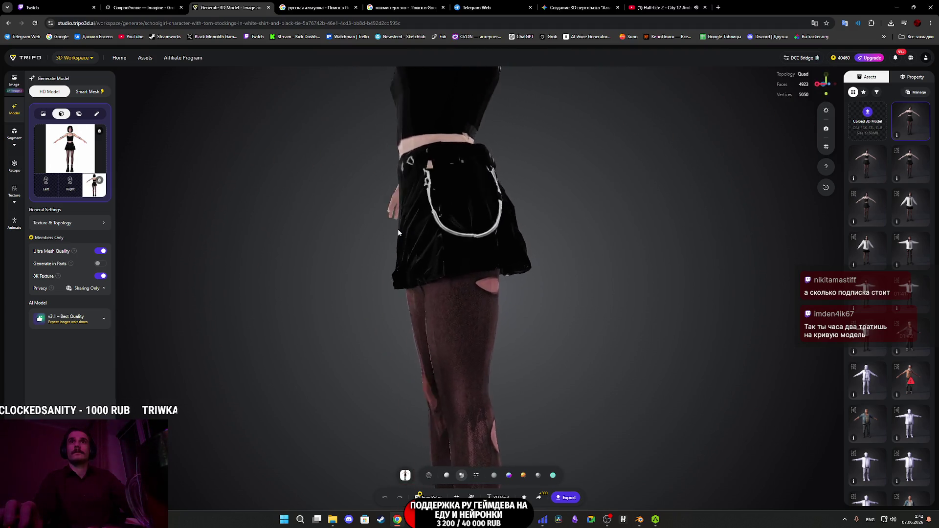
pyautogui.scroll(3, 466, 244)
pyautogui.moveTo(465, 244)
pyautogui.mouseDown()
pyautogui.moveTo(489, 252)
pyautogui.moveTo(417, 258)
pyautogui.moveTo(421, 269)
pyautogui.moveTo(462, 189)
pyautogui.moveTo(555, 262)
pyautogui.moveTo(534, 285)
pyautogui.moveTo(524, 204)
pyautogui.moveTo(503, 352)
pyautogui.moveTo(489, 301)
pyautogui.moveTo(527, 333)
pyautogui.moveTo(509, 372)
pyautogui.moveTo(460, 353)
pyautogui.moveTo(462, 312)
pyautogui.moveTo(480, 399)
pyautogui.moveTo(400, 321)
pyautogui.moveTo(426, 341)
pyautogui.moveTo(508, 316)
pyautogui.moveTo(494, 313)
pyautogui.moveTo(579, 321)
pyautogui.moveTo(266, 274)
pyautogui.moveTo(360, 342)
pyautogui.moveTo(396, 317)
pyautogui.mouseUp()
pyautogui.click(448, 476)
# Zoom in and out on the bare grey quad geometry to check the torso faces.
pyautogui.scroll(-3, 463, 312)
pyautogui.scroll(5, 508, 317)
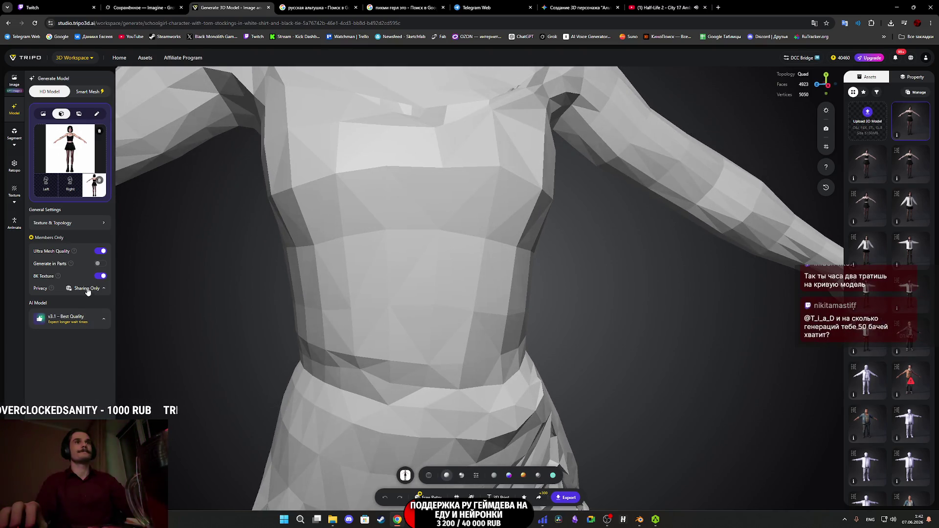
# Confirm Polycount 5000 in Texture & Topology, then launch a new generation.
pyautogui.click(73, 223)
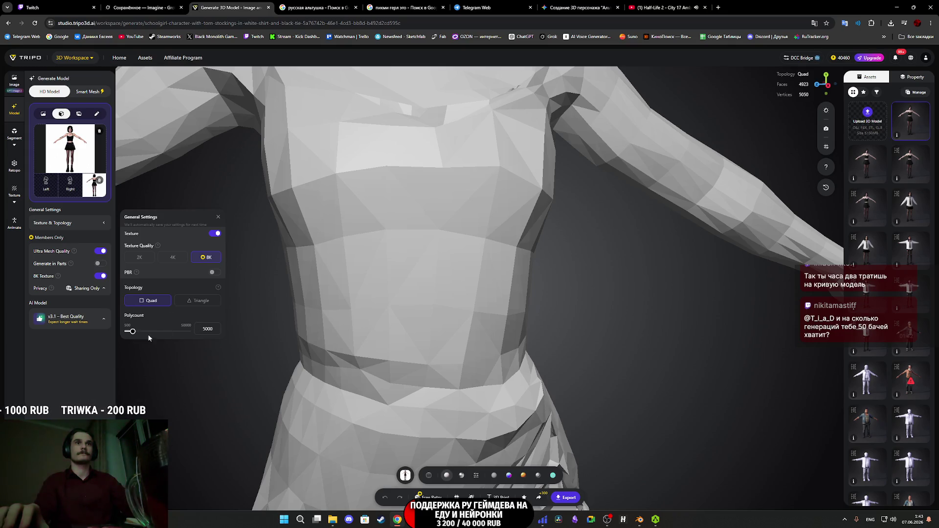
pyautogui.click(208, 329)
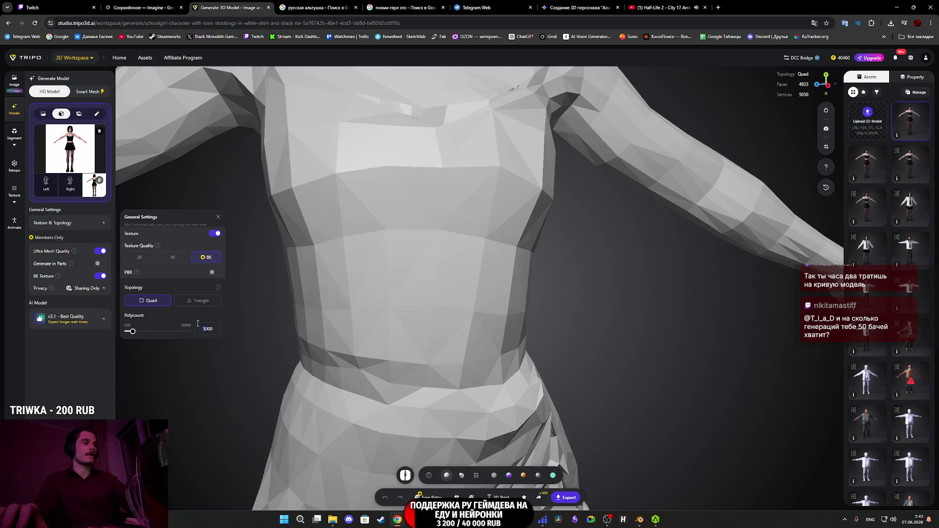
pyautogui.write('7000')
pyautogui.click(88, 378)
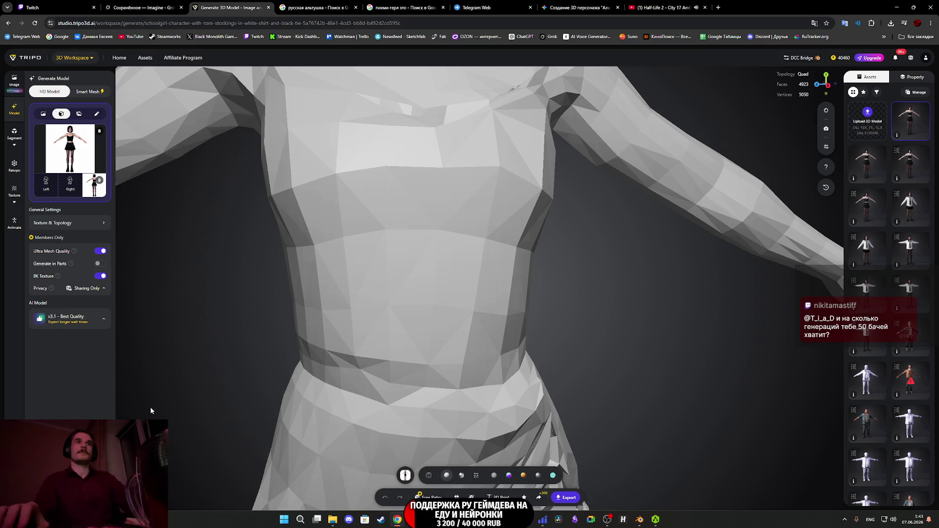
pyautogui.click(70, 492)
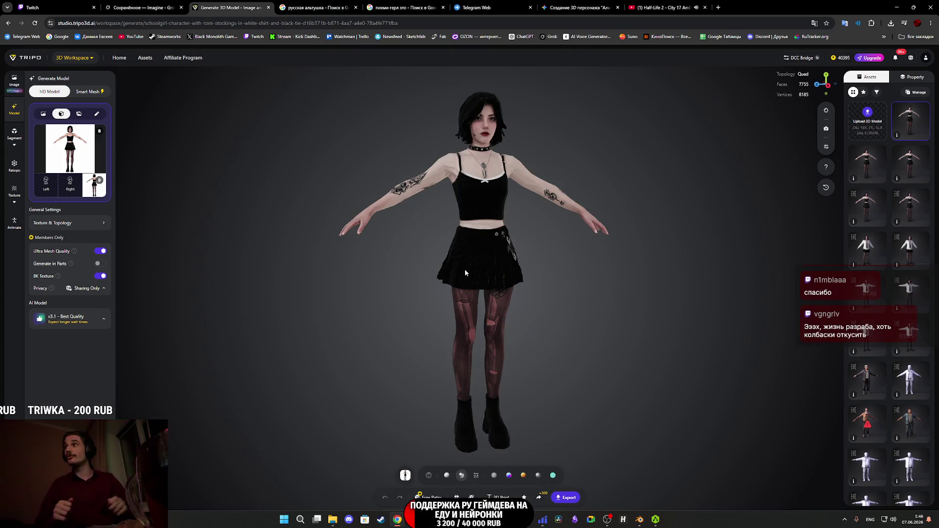
# Orbit the 7755-face textured quad character to a three-quarter view.
pyautogui.moveTo(466, 272)
pyautogui.mouseDown()
pyautogui.moveTo(426, 248)
pyautogui.moveTo(277, 234)
pyautogui.moveTo(477, 254)
pyautogui.mouseUp()
pyautogui.scroll(3, 475, 345)
pyautogui.scroll(5, 489, 298)
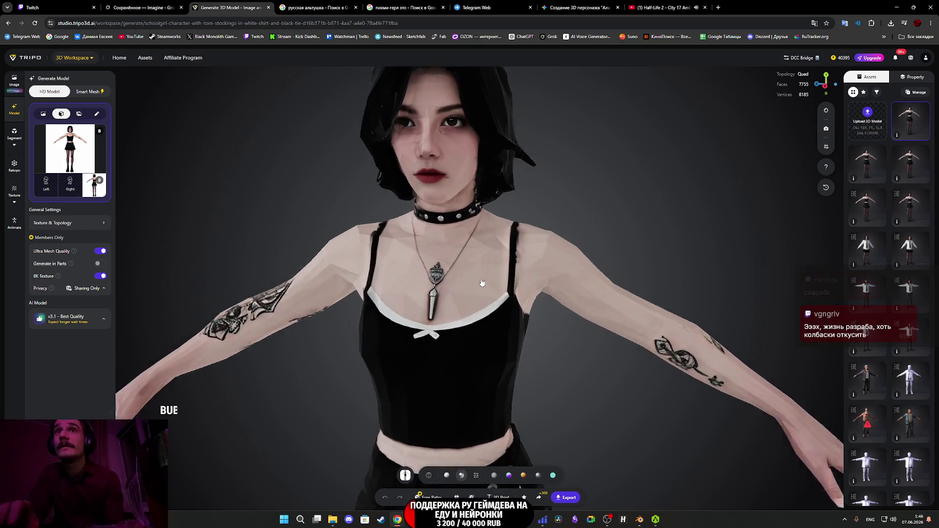
pyautogui.moveTo(492, 293)
pyautogui.mouseDown()
pyautogui.moveTo(487, 318)
pyautogui.moveTo(453, 321)
pyautogui.moveTo(491, 326)
pyautogui.moveTo(482, 307)
pyautogui.mouseUp()
pyautogui.scroll(2, 488, 317)
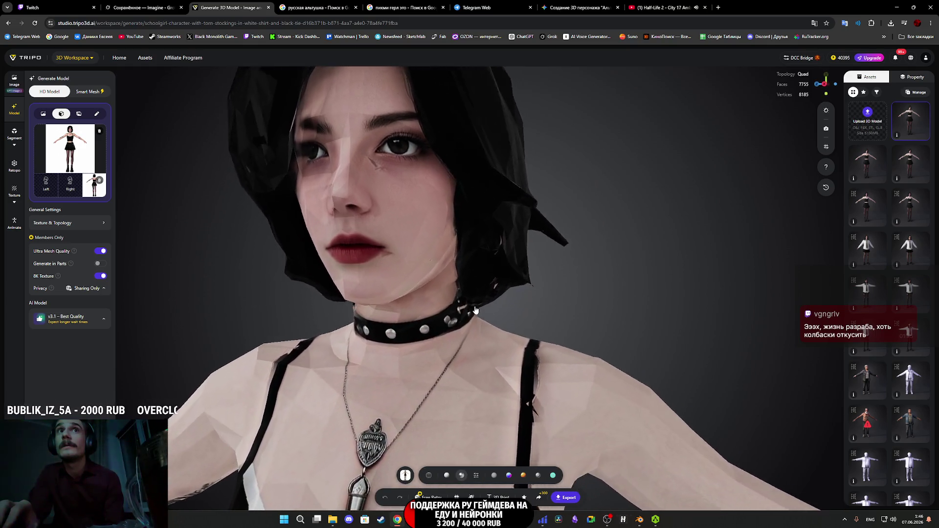
pyautogui.scroll(3, 481, 303)
pyautogui.scroll(-5, 480, 300)
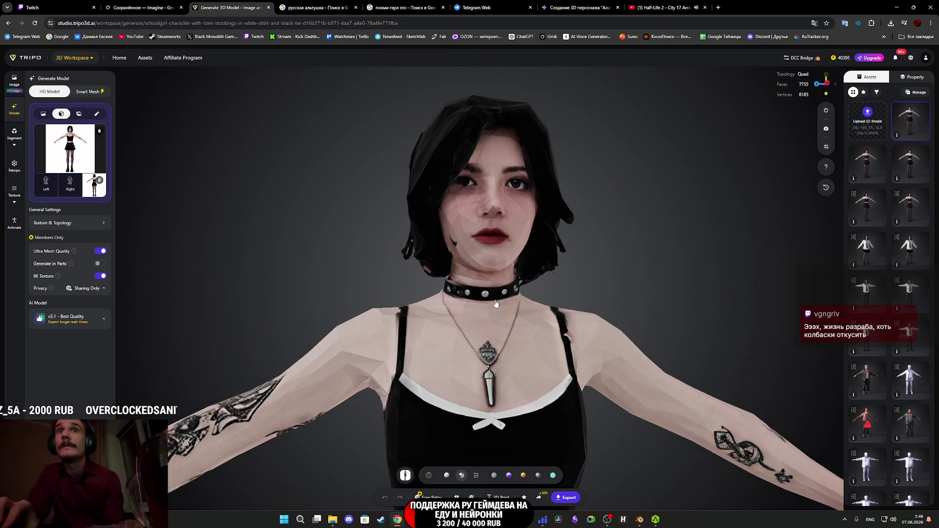
pyautogui.scroll(-3, 488, 299)
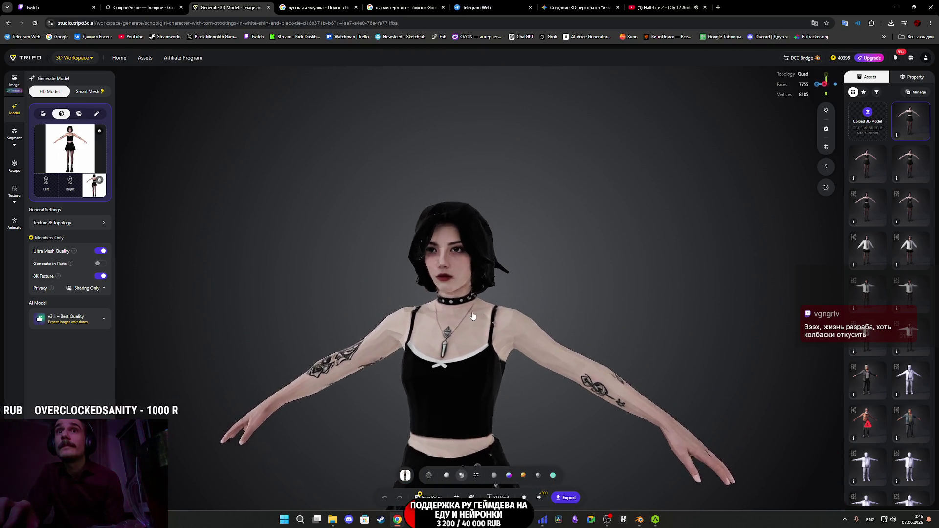
pyautogui.scroll(8, 477, 278)
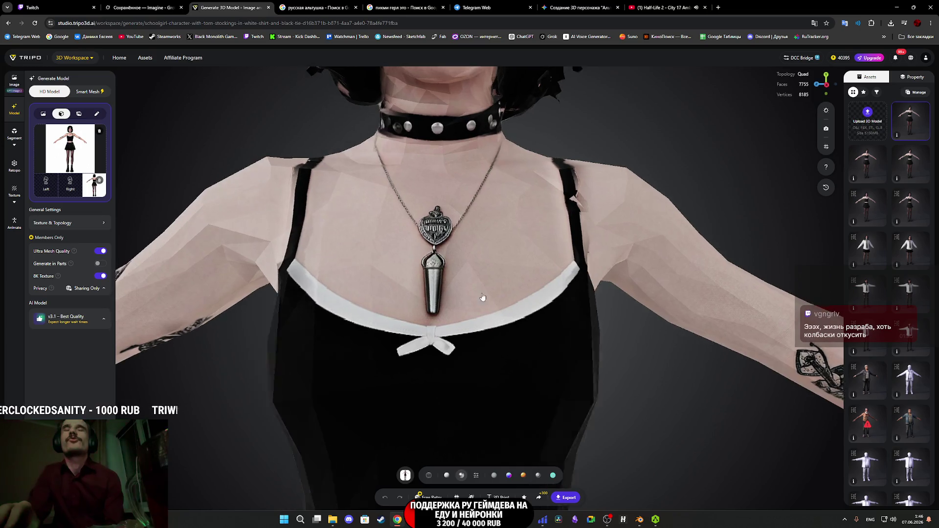
pyautogui.moveTo(472, 301); pyautogui.dragTo(481, 299)
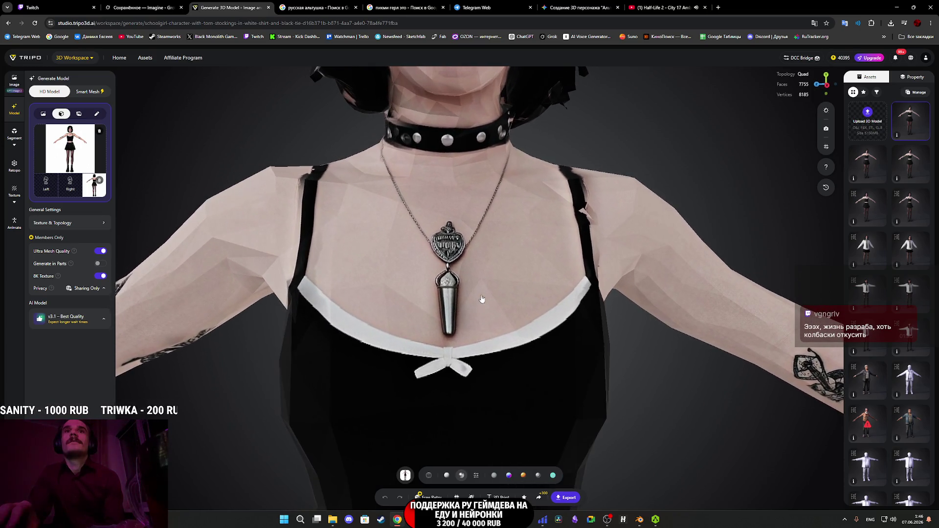
pyautogui.moveTo(553, 338)
pyautogui.mouseDown()
pyautogui.moveTo(379, 355)
pyautogui.moveTo(399, 334)
pyautogui.moveTo(392, 346)
pyautogui.moveTo(470, 337)
pyautogui.moveTo(481, 296)
pyautogui.moveTo(514, 269)
pyautogui.moveTo(518, 298)
pyautogui.moveTo(499, 291)
pyautogui.mouseUp()
pyautogui.scroll(-5, 520, 342)
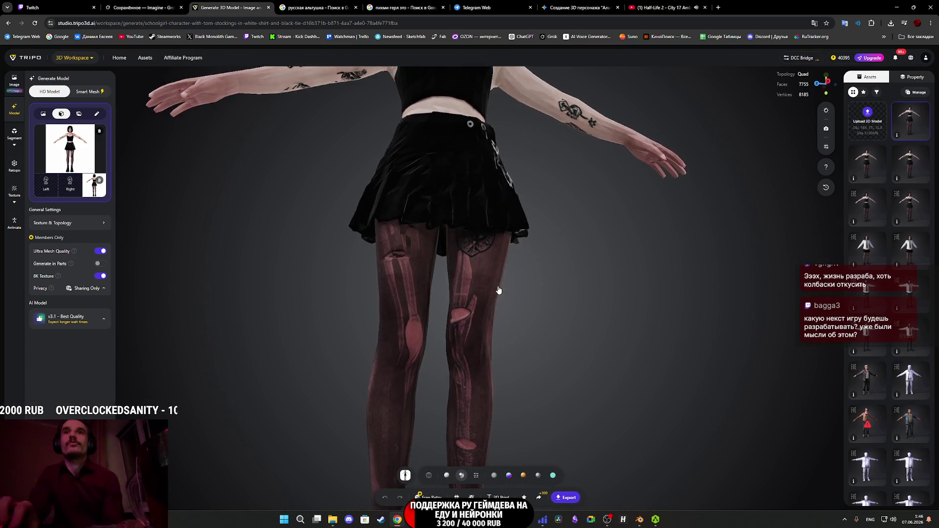
pyautogui.scroll(5, 499, 281)
pyautogui.scroll(-8, 507, 292)
pyautogui.scroll(5, 508, 293)
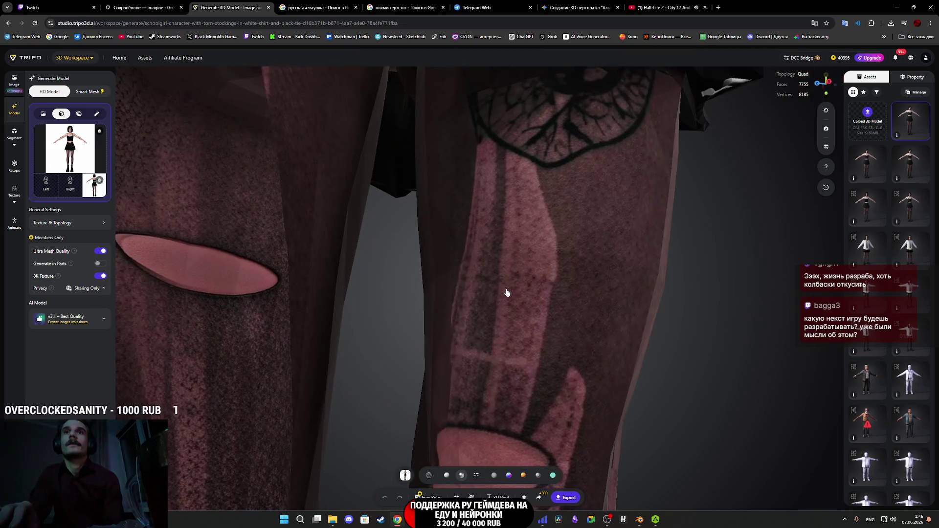
pyautogui.scroll(-5, 505, 296)
pyautogui.scroll(8, 488, 324)
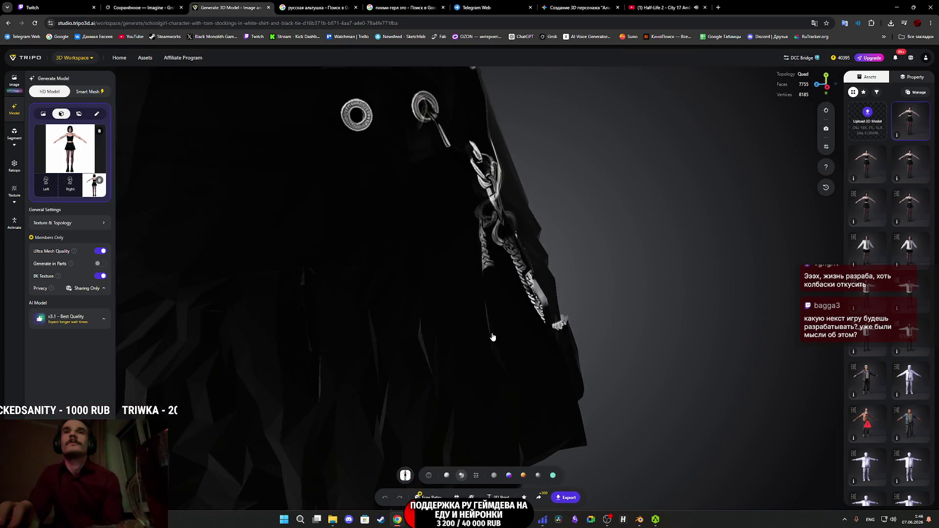
pyautogui.scroll(-3, 460, 339)
pyautogui.moveTo(459, 339)
pyautogui.mouseDown()
pyautogui.moveTo(409, 339)
pyautogui.moveTo(403, 305)
pyautogui.moveTo(435, 371)
pyautogui.moveTo(435, 189)
pyautogui.moveTo(470, 251)
pyautogui.moveTo(464, 214)
pyautogui.moveTo(480, 255)
pyautogui.mouseUp()
pyautogui.moveTo(480, 255); pyautogui.dragTo(448, 301, button='right')
pyautogui.moveTo(447, 300); pyautogui.dragTo(429, 410)
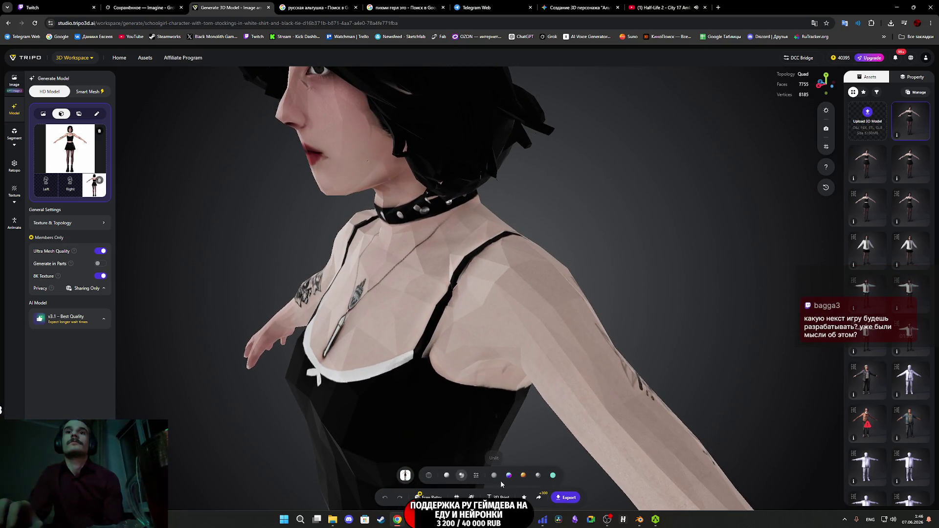
pyautogui.moveTo(491, 372)
pyautogui.mouseDown()
pyautogui.moveTo(484, 392)
pyautogui.moveTo(441, 403)
pyautogui.moveTo(453, 390)
pyautogui.mouseUp()
pyautogui.moveTo(466, 384); pyautogui.dragTo(460, 385)
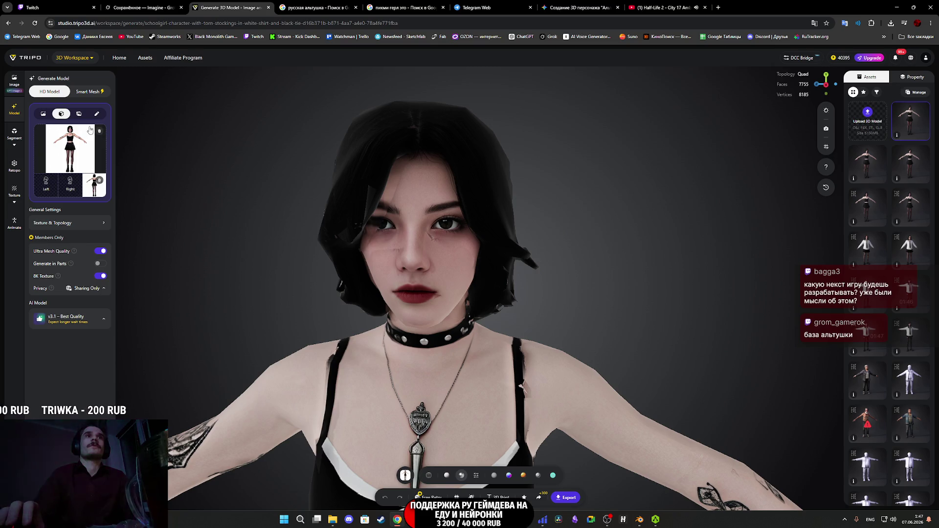
pyautogui.moveTo(85, 99)
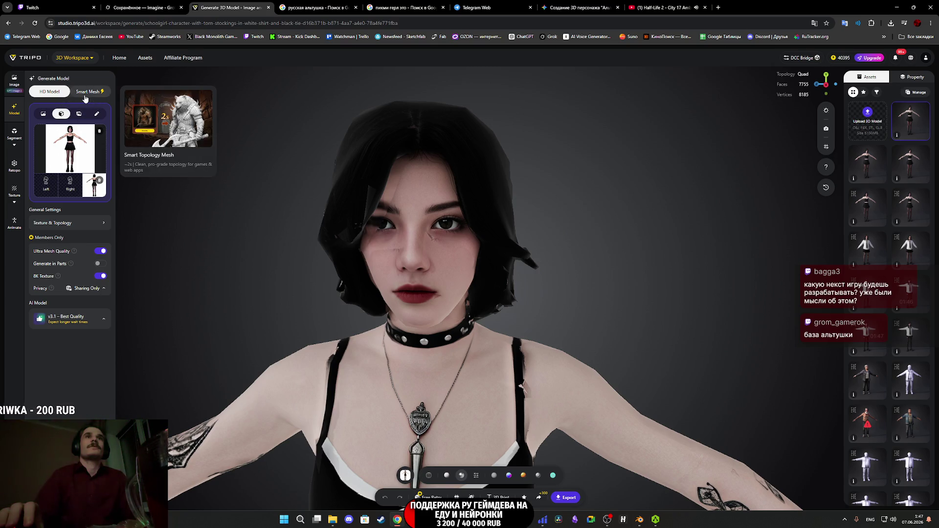
# Drag the Polycount slider up to the maximum 50000 in Texture & Topology.
pyautogui.moveTo(52, 96)
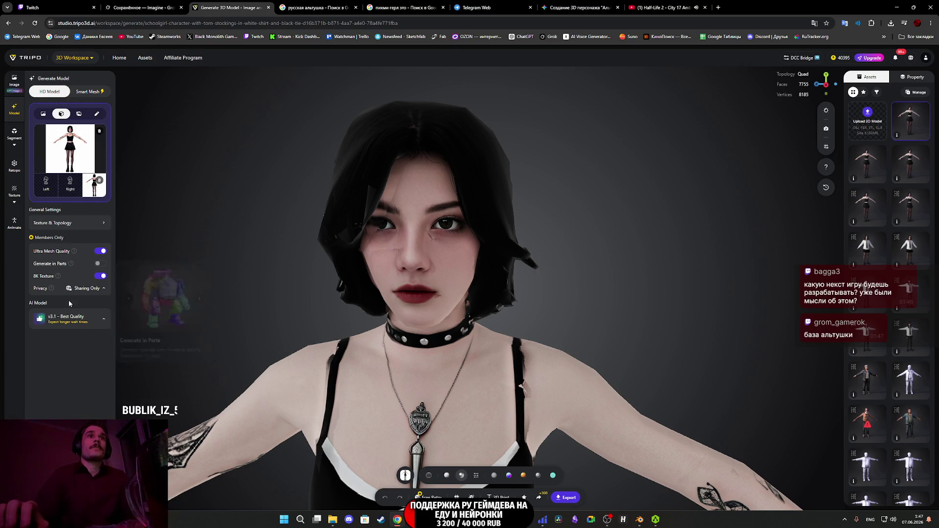
pyautogui.click(67, 223)
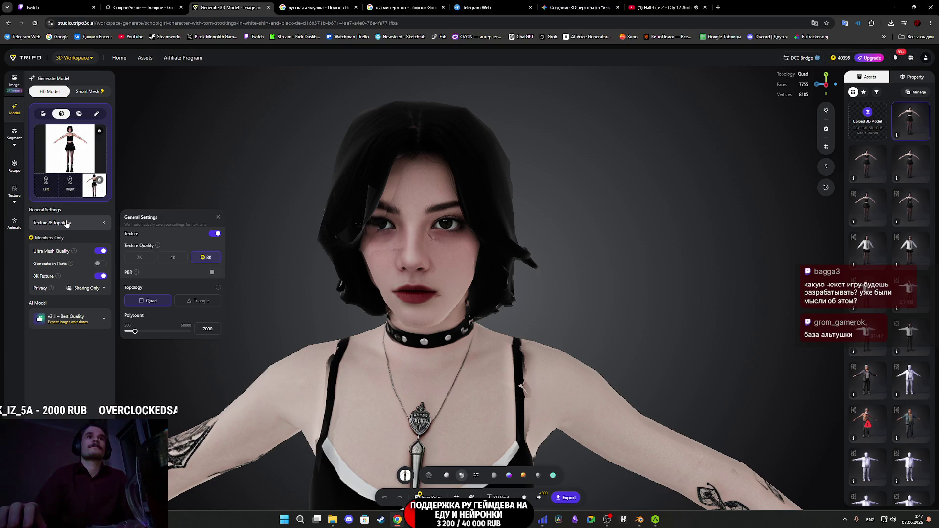
pyautogui.click(75, 402)
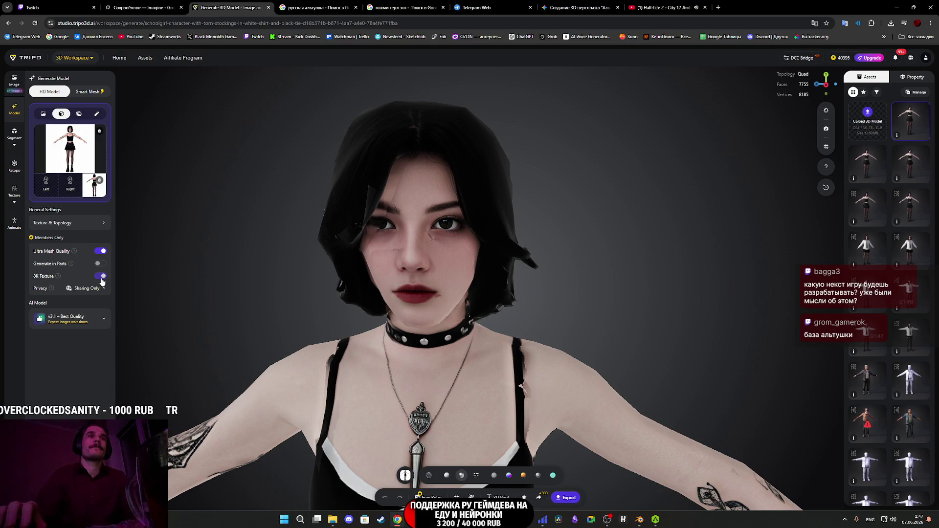
pyautogui.click(77, 224)
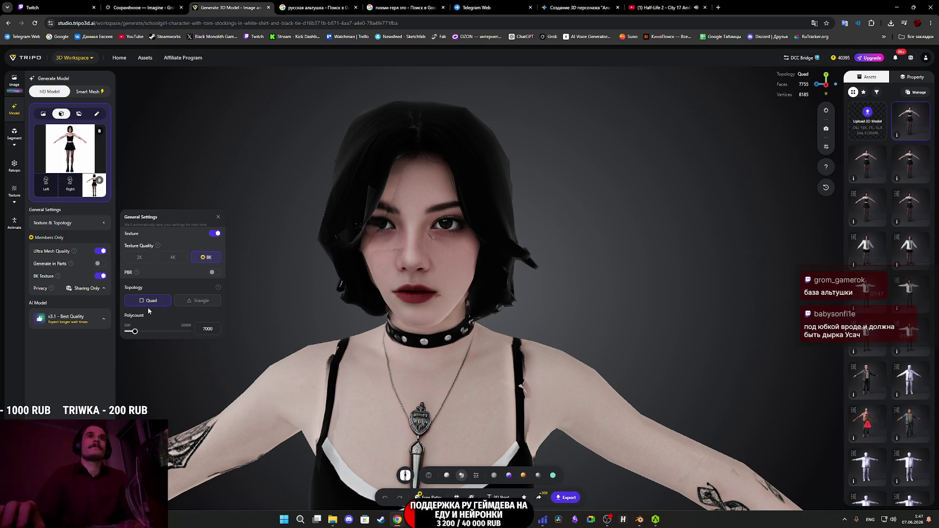
pyautogui.moveTo(134, 331); pyautogui.dragTo(287, 349)
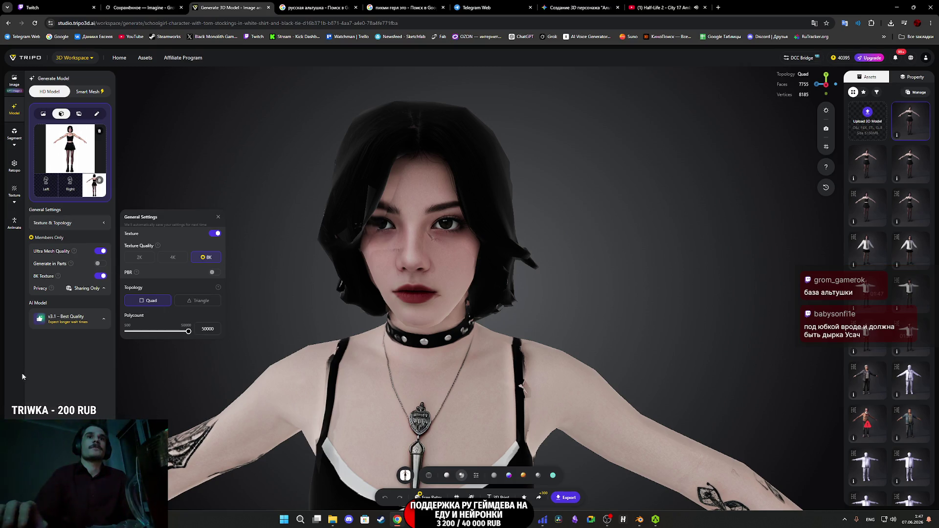
pyautogui.click(44, 375)
# Keep 8K Texture enabled and start generating with the 50000-polycount settings.
pyautogui.moveTo(88, 324)
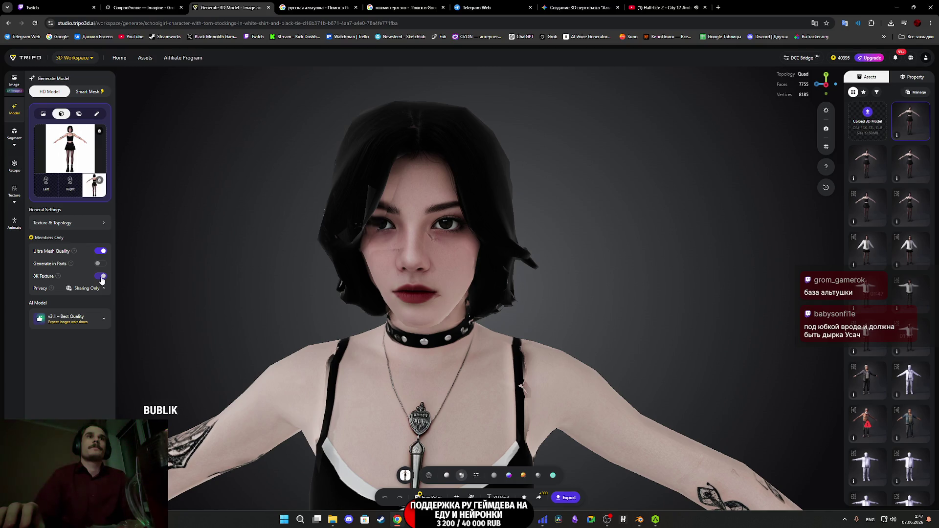
pyautogui.click(102, 278)
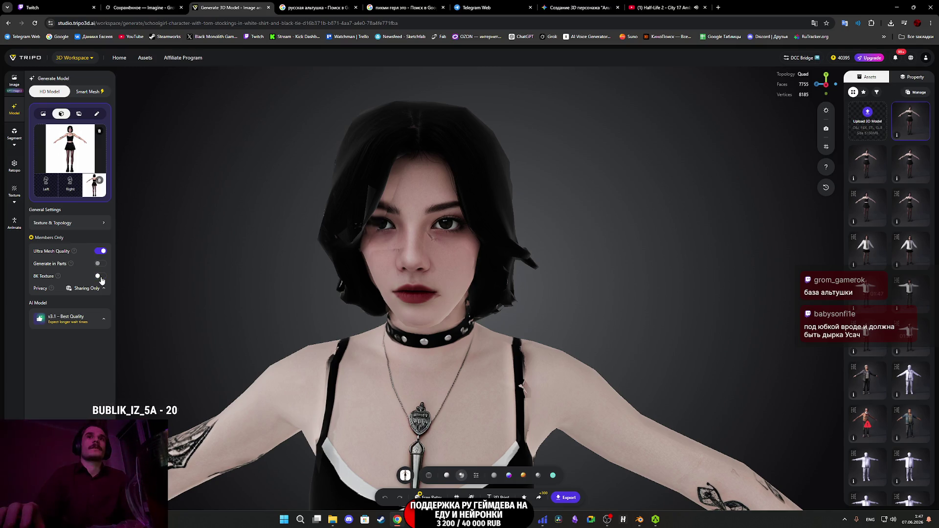
pyautogui.click(102, 277)
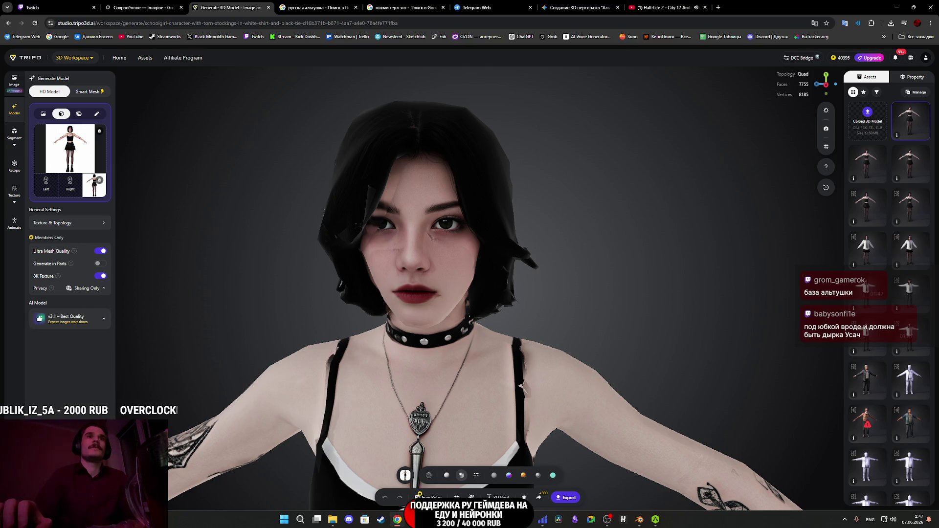
pyautogui.click(70, 492)
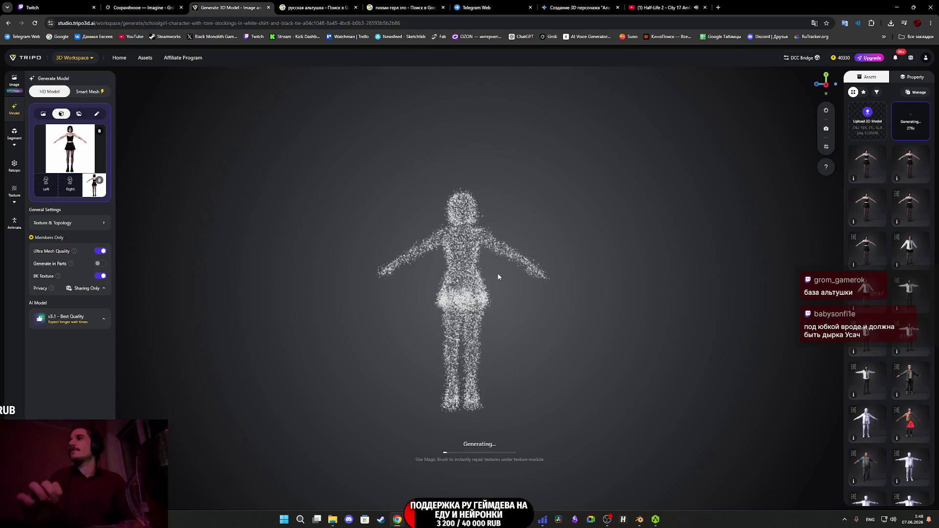
# Leave the generation running and switch to the Twitch stream manager browser tab.
pyautogui.scroll(3, 496, 292)
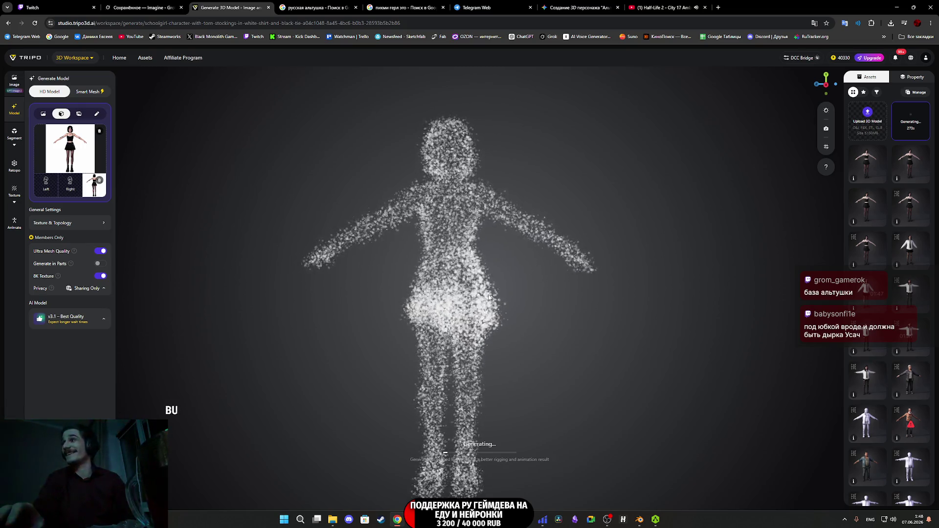
pyautogui.click(54, 8)
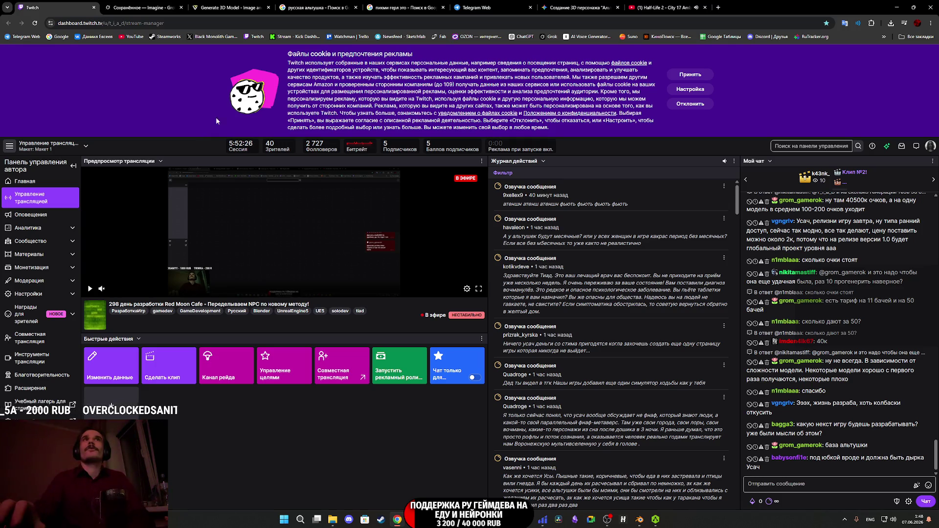
# Return to the Tripo 'Generate 3D Model' tab to check the still-generating character.
pyautogui.click(245, 6)
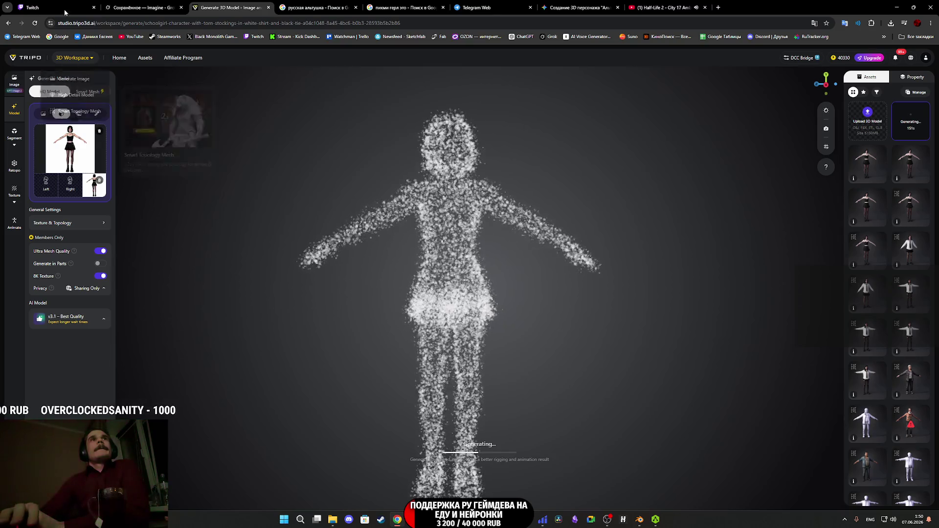
# Leave the Tripo generation running and switch to the Twitch stream manager tab.
pyautogui.click(34, 8)
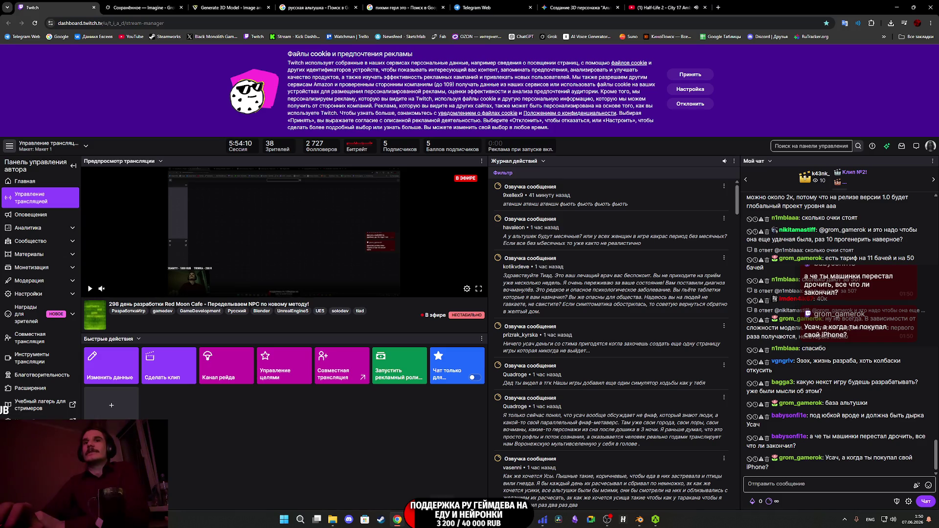
# Open Telegram Web from the bookmark and dismiss the image viewer to show T i a D Chat.
pyautogui.hotkey('alt', 'Tab')
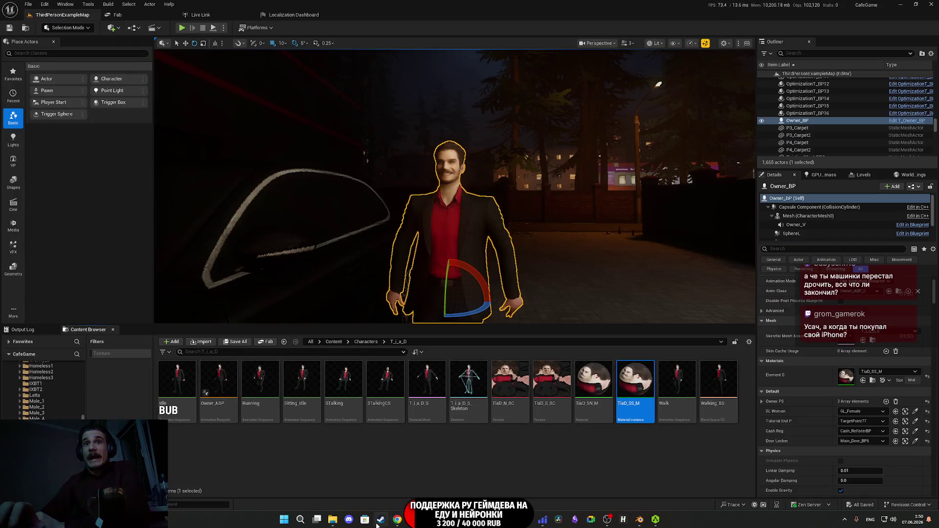
pyautogui.click(397, 520)
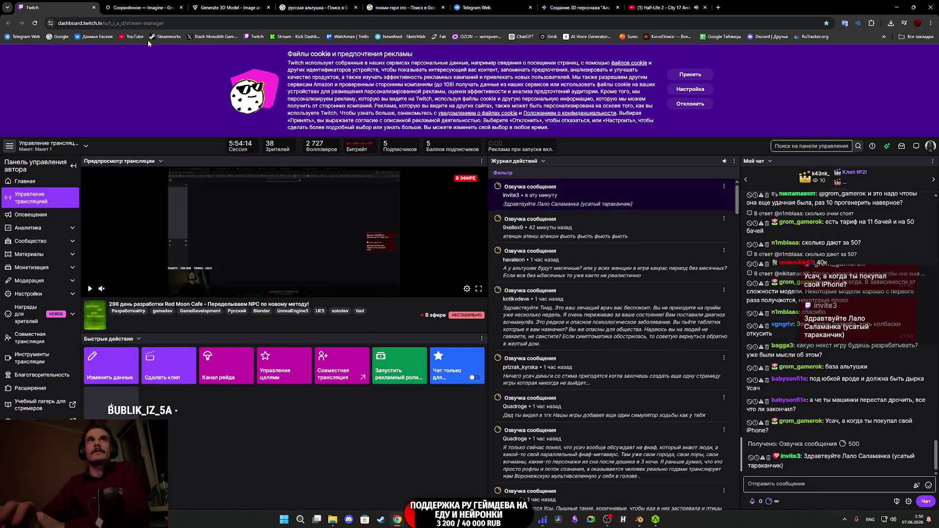
pyautogui.click(29, 39)
pyautogui.click(690, 200)
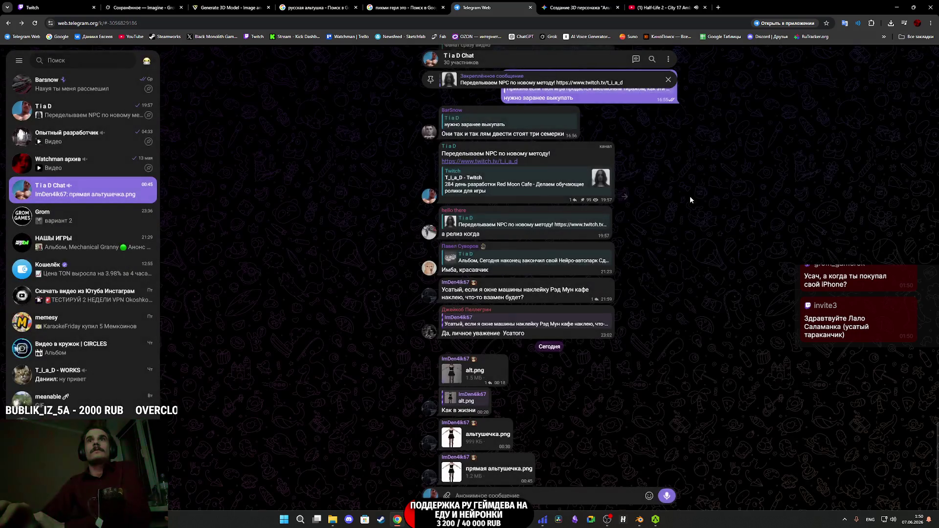
# Open the T i a D channel and view the textured cars photo full size.
pyautogui.click(88, 121)
pyautogui.scroll(1, 594, 273)
pyautogui.click(499, 132)
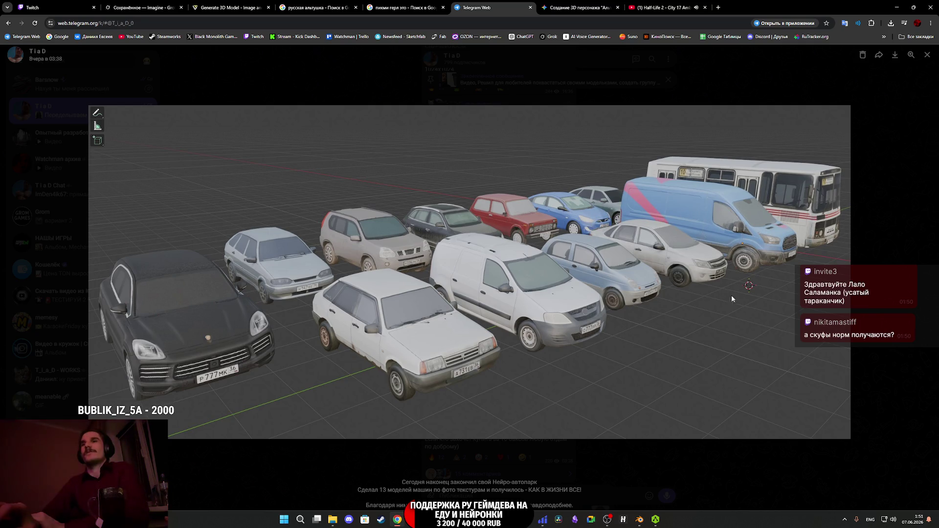
pyautogui.click(879, 176)
# View the wireframe cars render full size, then switch to the Twitch tab.
pyautogui.scroll(-2, 679, 297)
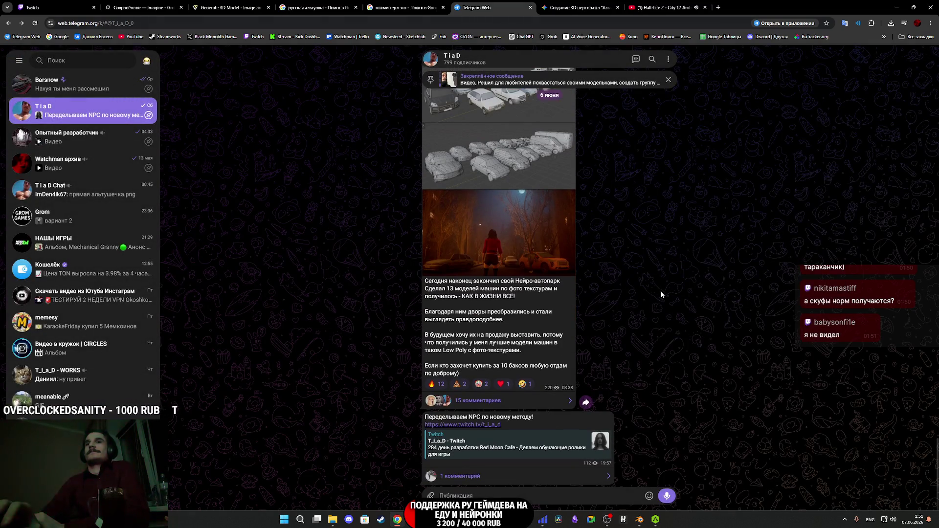
pyautogui.click(497, 157)
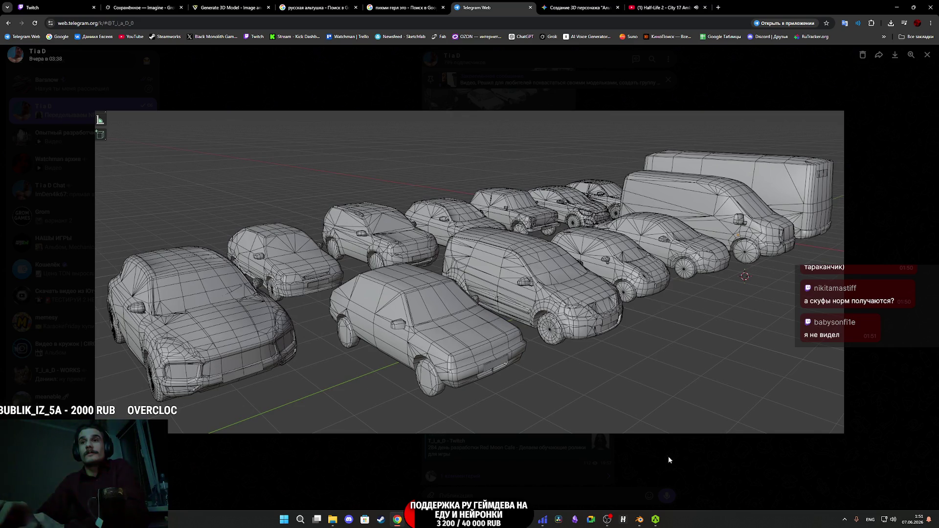
pyautogui.click(703, 460)
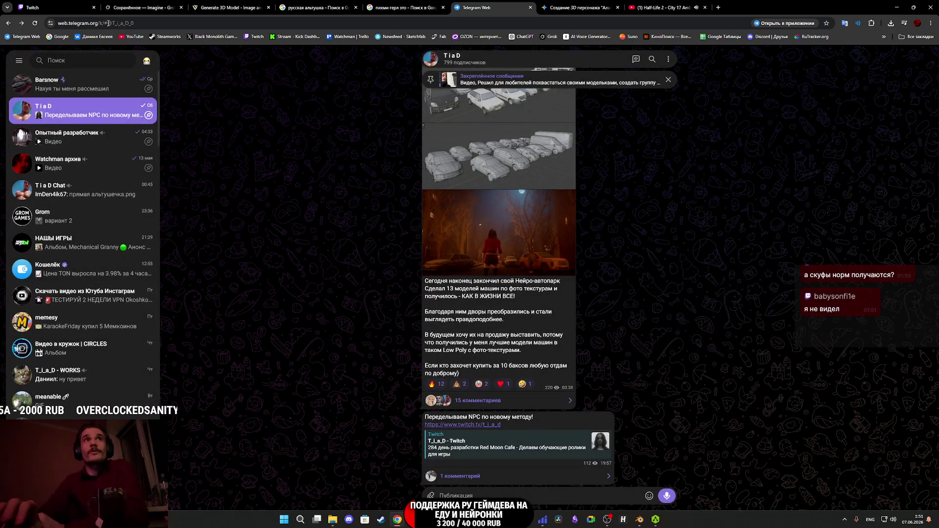
pyautogui.click(58, 5)
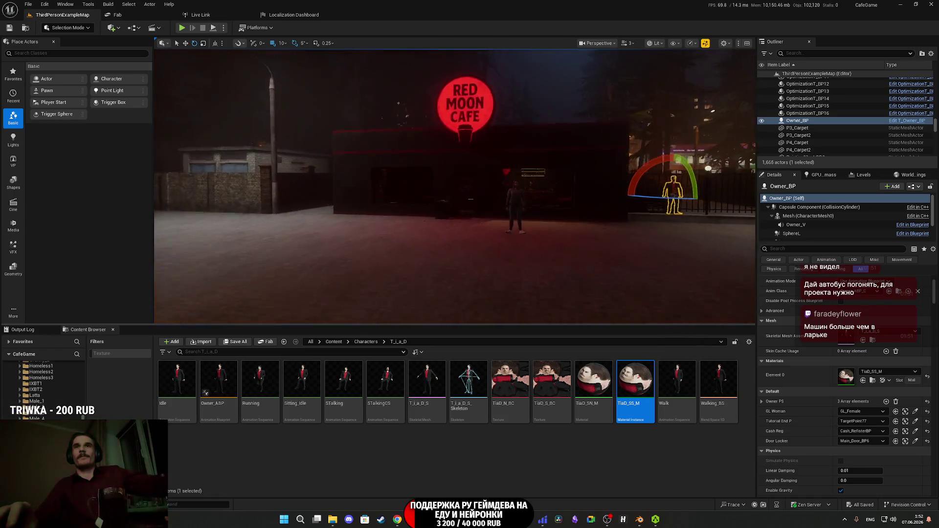
# Browse Characters > NPC > New, check Drunker2, then open the Homeless2 skeletal mesh.
pyautogui.click(367, 342)
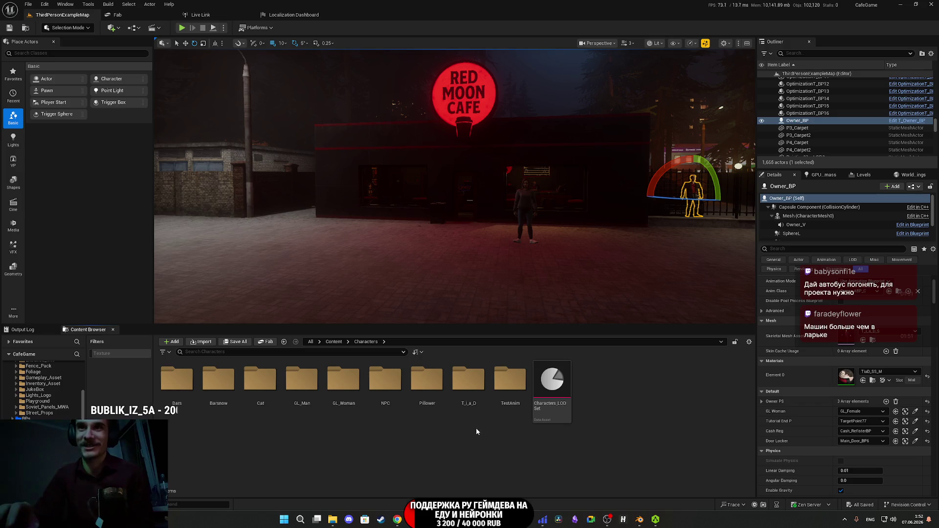
pyautogui.doubleClick(385, 381)
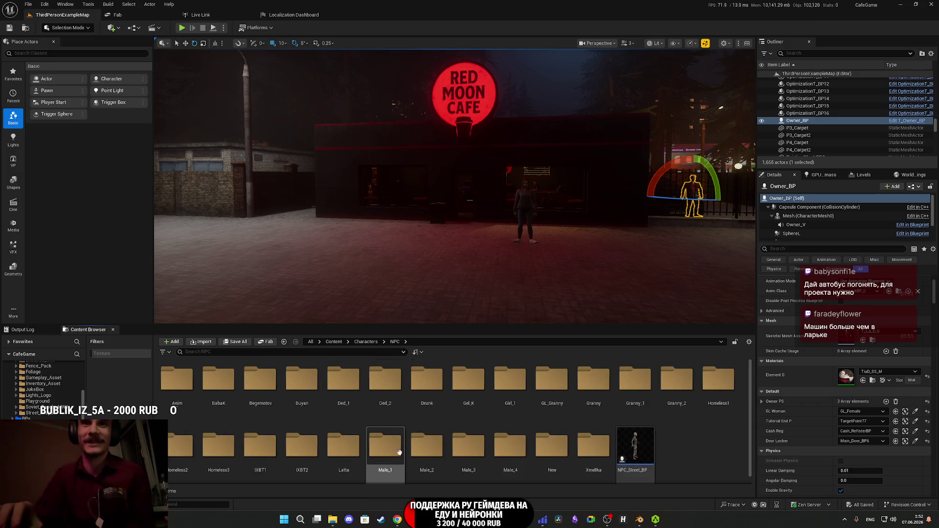
pyautogui.doubleClick(553, 446)
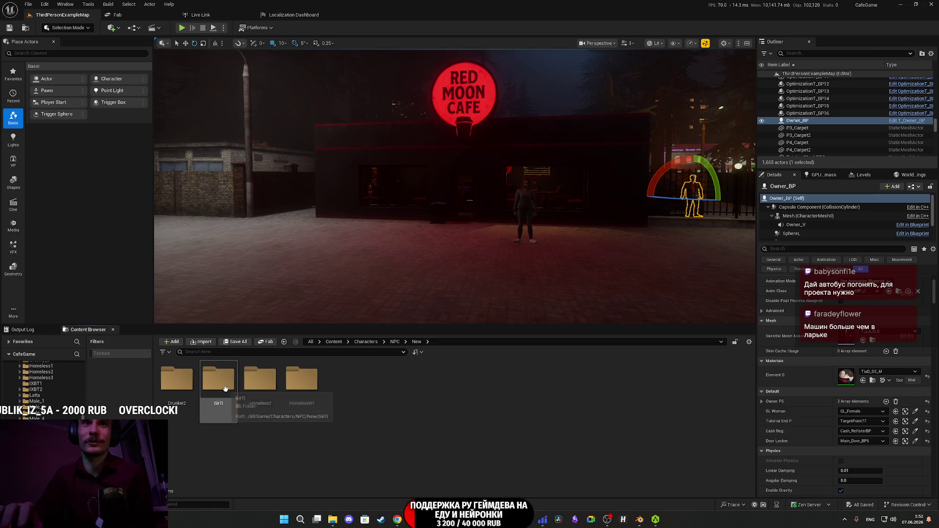
pyautogui.doubleClick(179, 384)
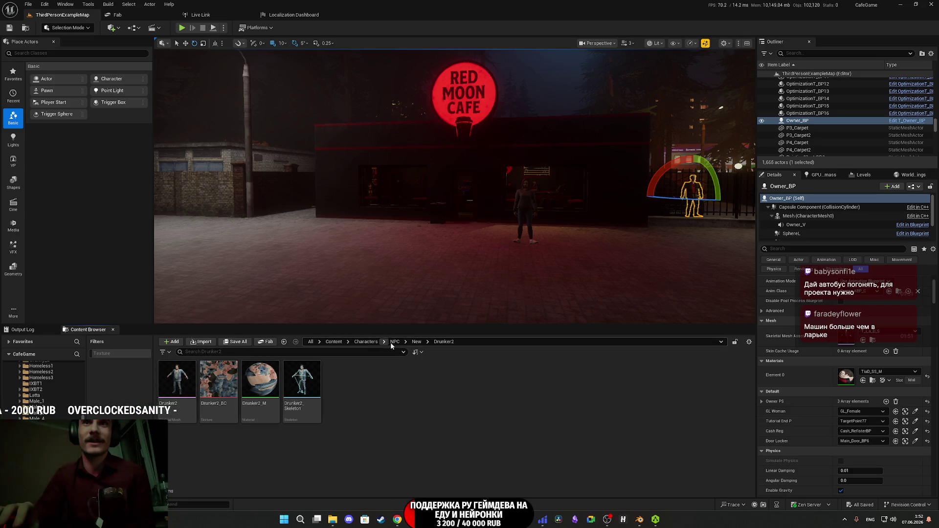
pyautogui.click(417, 341)
pyautogui.doubleClick(256, 393)
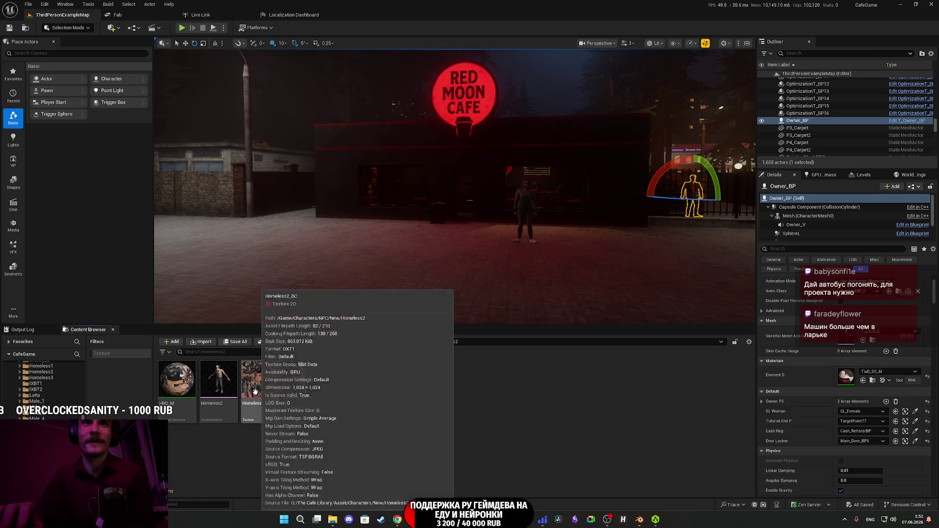
pyautogui.doubleClick(225, 385)
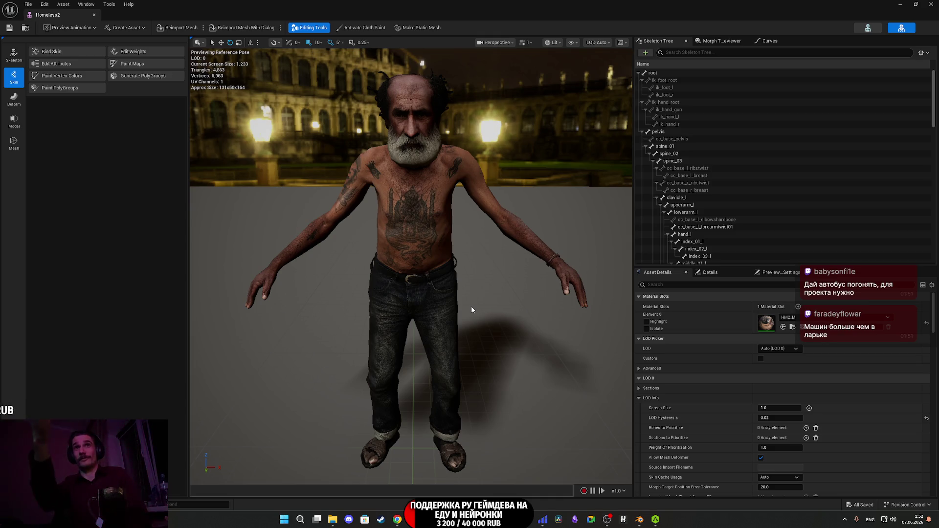
# Dolly and tilt in on the Homeless2 character's torso, then close its mesh editor.
pyautogui.moveTo(457, 329); pyautogui.dragTo(457, 306)
pyautogui.moveTo(457, 333); pyautogui.dragTo(457, 318, button='right')
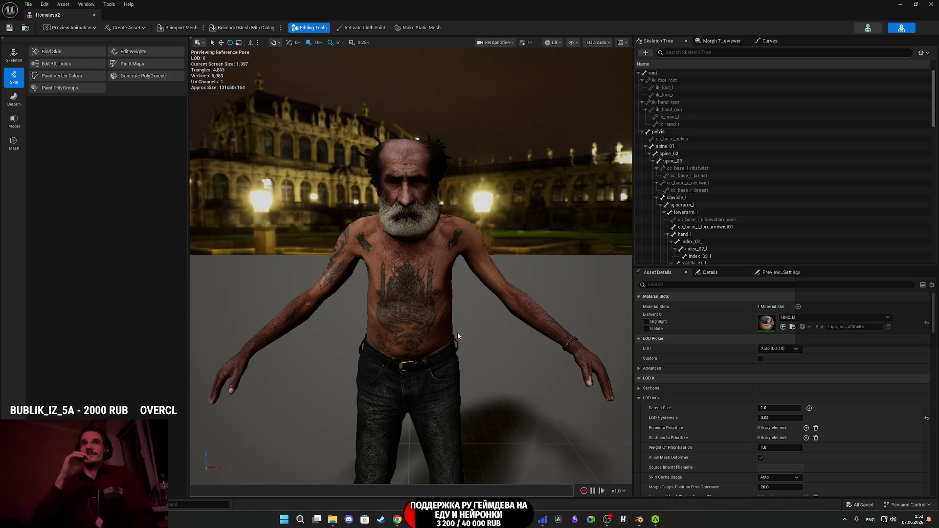
pyautogui.moveTo(457, 333)
pyautogui.mouseDown()
pyautogui.moveTo(457, 305)
pyautogui.moveTo(457, 333)
pyautogui.mouseUp()
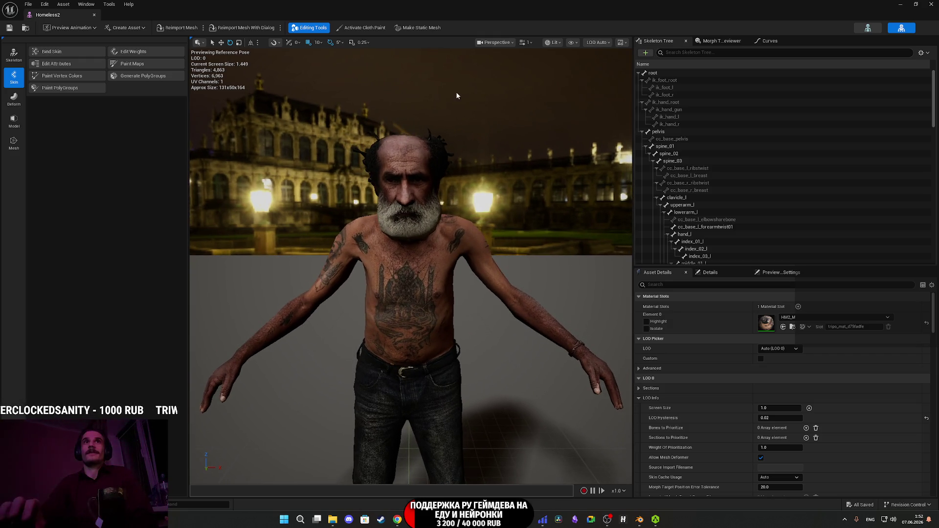
pyautogui.click(935, 3)
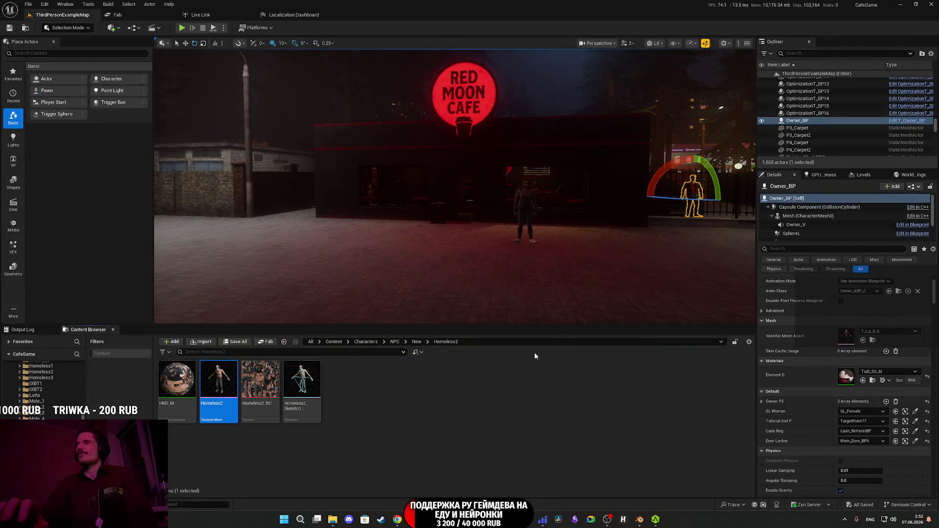
pyautogui.moveTo(397, 520)
pyautogui.click(430, 460)
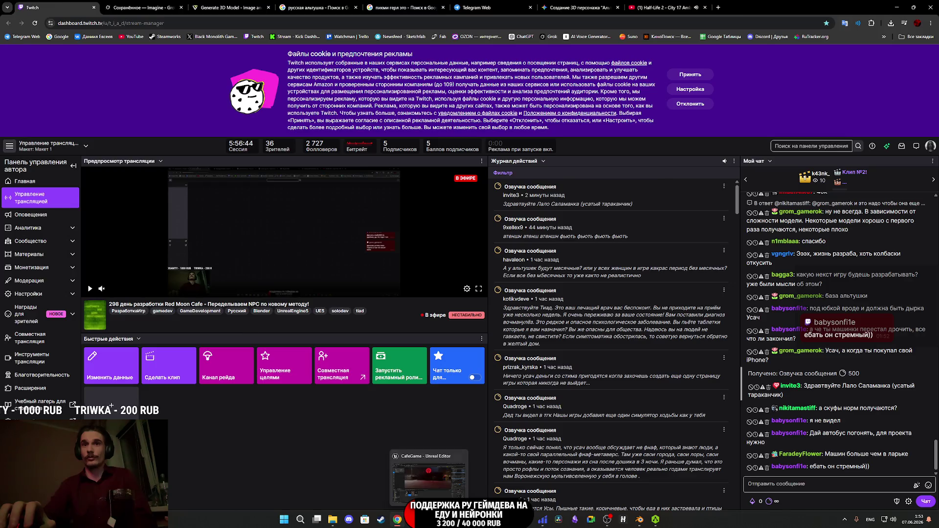
pyautogui.hotkey('alt', 'Tab')
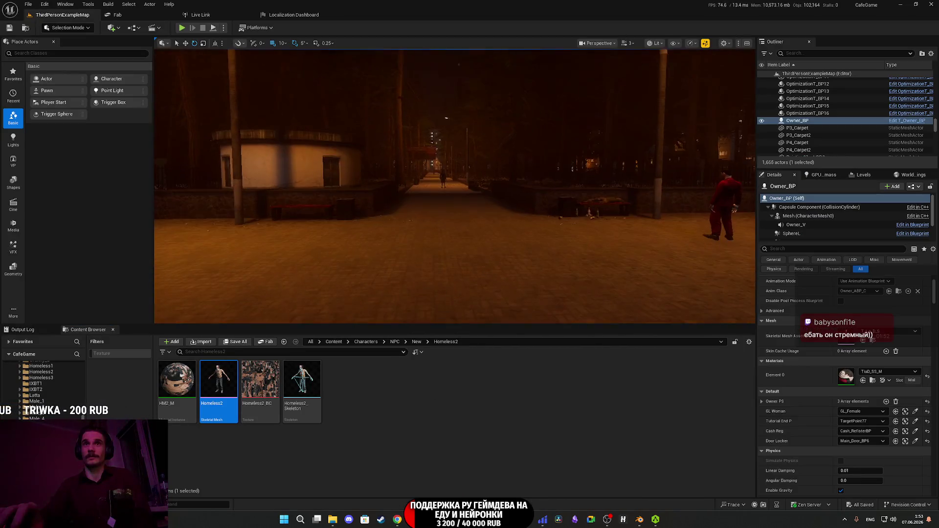
# Open the Paz_3205 bus mesh from Content > Assets > Cars > Street_Cars2 > Paz_3205.
pyautogui.click(334, 342)
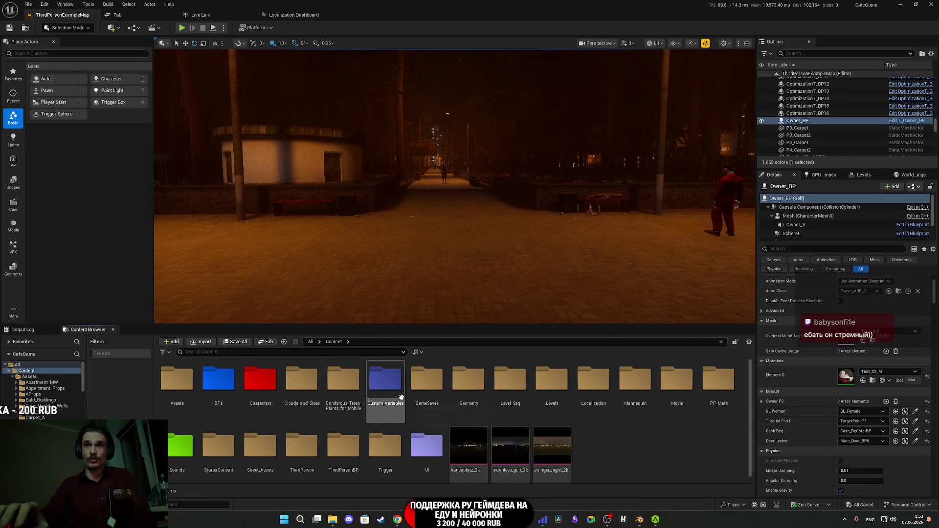
pyautogui.doubleClick(176, 384)
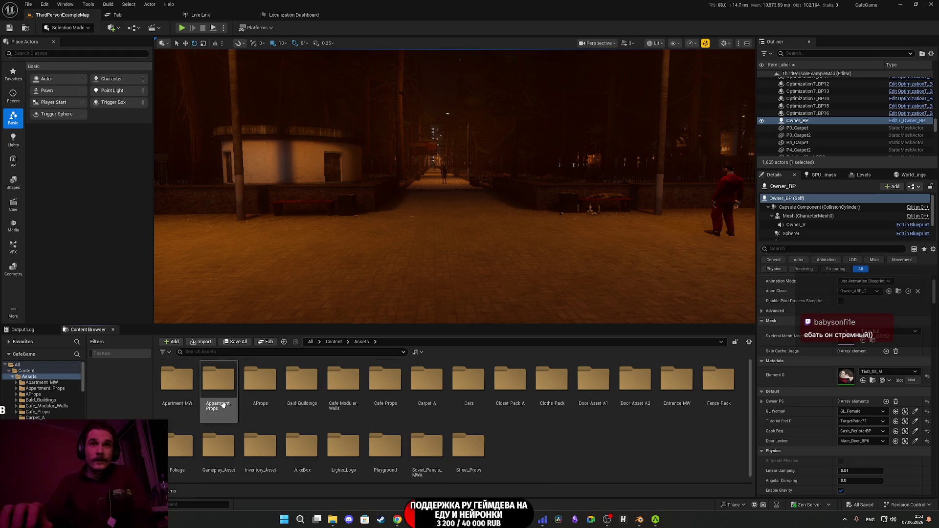
pyautogui.click(472, 386)
pyautogui.doubleClick(473, 387)
pyautogui.doubleClick(344, 381)
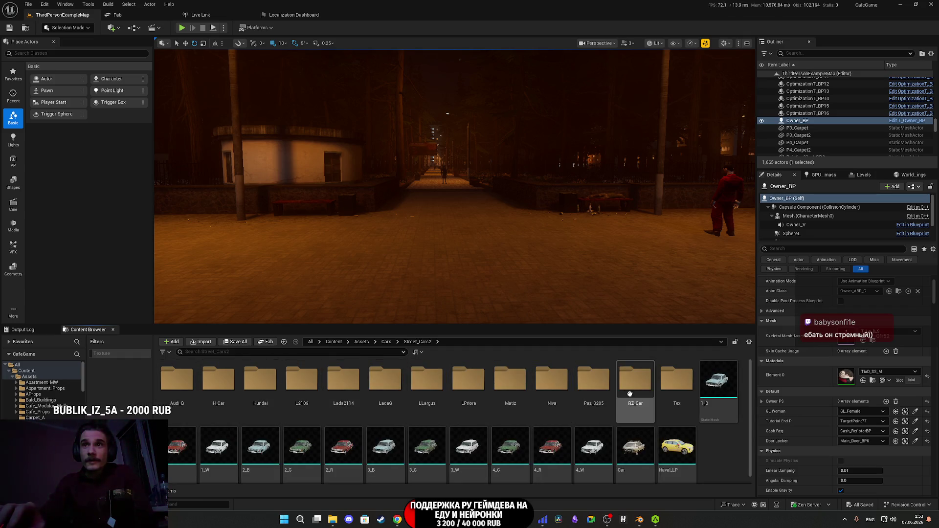
pyautogui.doubleClick(603, 393)
pyautogui.doubleClick(176, 387)
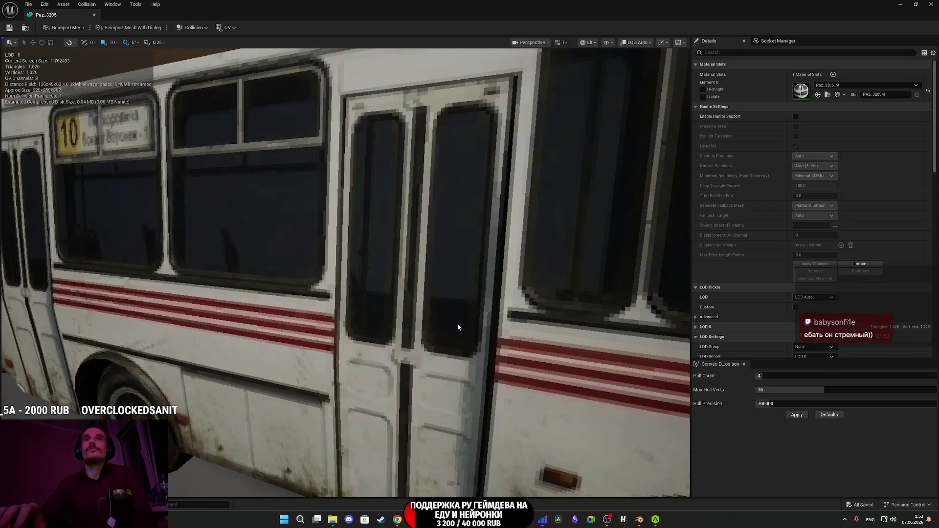
# Orbit the bus to its side doors and rear three-quarter view, then float the editor.
pyautogui.moveTo(457, 324)
pyautogui.mouseDown()
pyautogui.moveTo(508, 318)
pyautogui.moveTo(470, 328)
pyautogui.moveTo(392, 323)
pyautogui.moveTo(543, 319)
pyautogui.moveTo(519, 317)
pyautogui.mouseUp()
pyautogui.scroll(3, 392, 323)
pyautogui.moveTo(458, 321); pyautogui.dragTo(458, 321)
pyautogui.moveTo(473, 356); pyautogui.dragTo(466, 316)
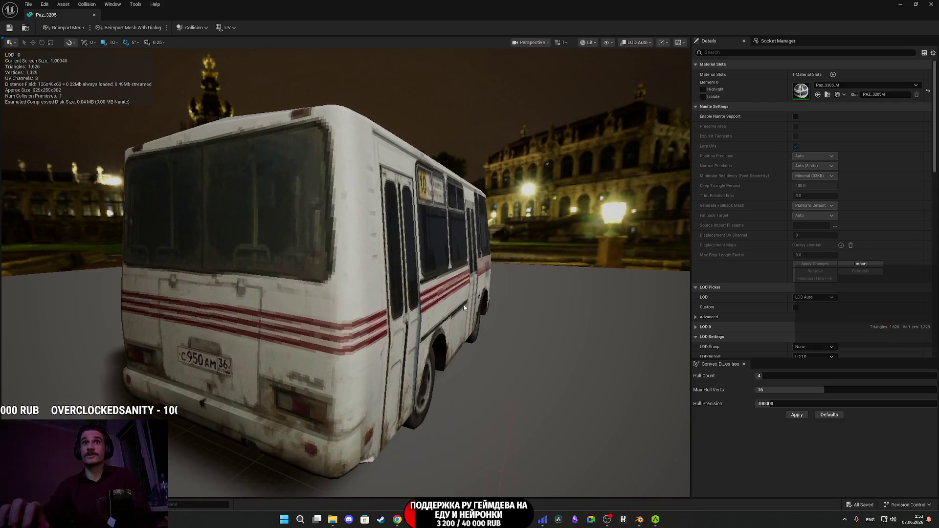
pyautogui.click(916, 4)
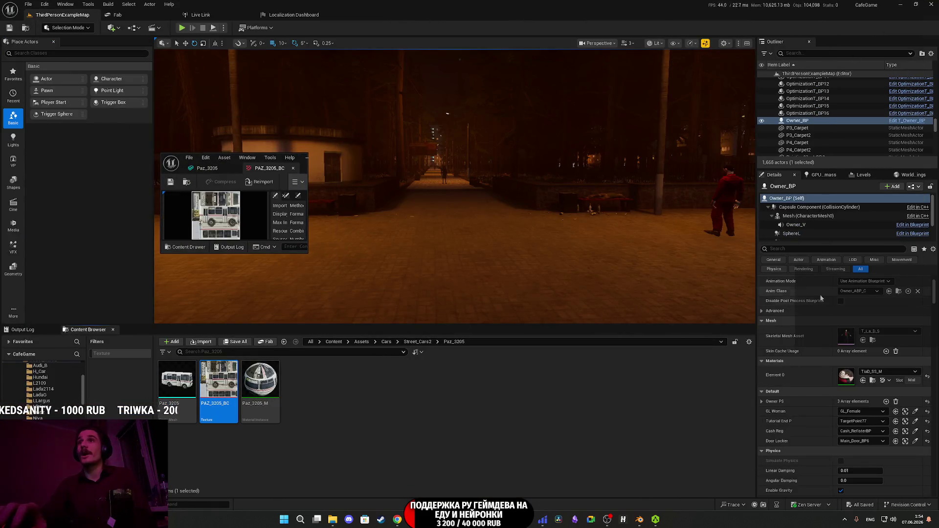
# Cap PAZ_3205_BC at a 1024 Maximum Texture Size and check the bus's side and front.
pyautogui.doubleClick(303, 169)
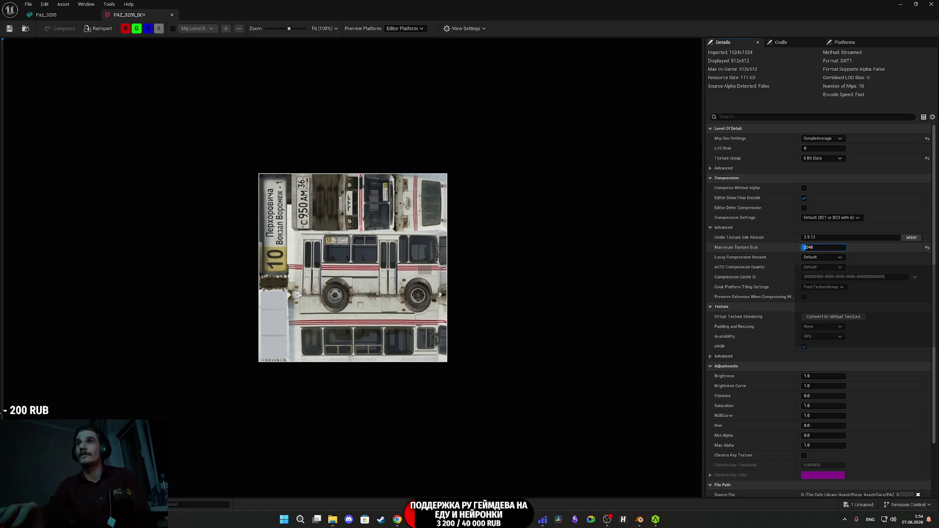
pyautogui.write('1024')
pyautogui.press('Return')
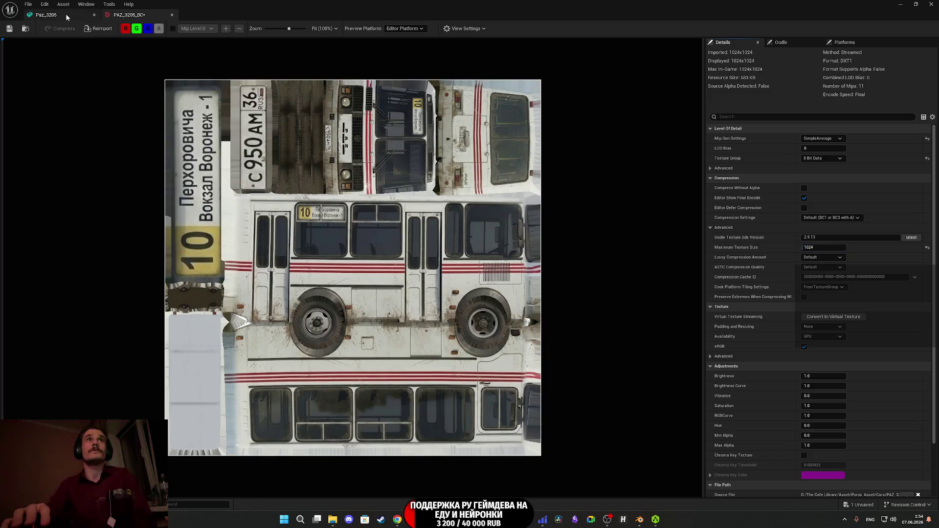
pyautogui.click(46, 15)
pyautogui.moveTo(342, 244); pyautogui.dragTo(352, 245)
pyautogui.moveTo(410, 324)
pyautogui.mouseDown()
pyautogui.moveTo(430, 323)
pyautogui.moveTo(382, 316)
pyautogui.moveTo(477, 317)
pyautogui.moveTo(500, 301)
pyautogui.moveTo(464, 320)
pyautogui.moveTo(257, 317)
pyautogui.mouseUp()
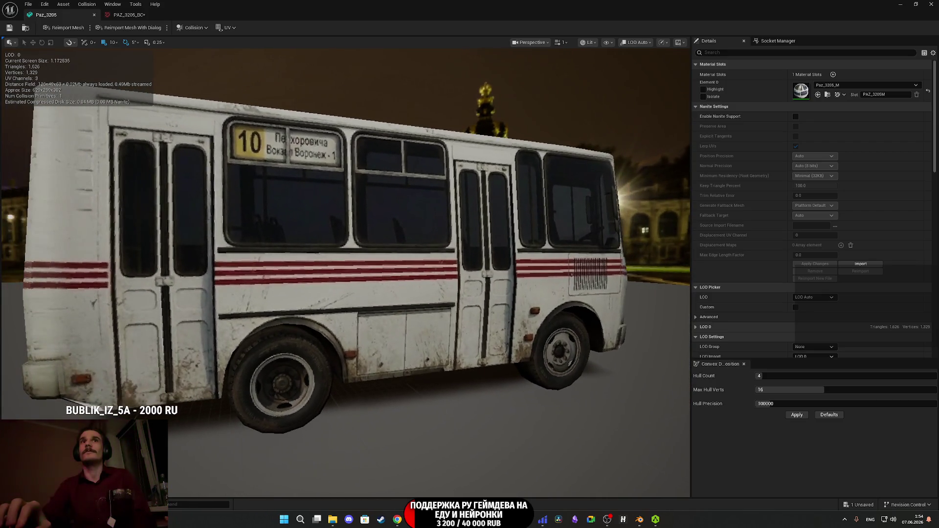
pyautogui.moveTo(364, 195); pyautogui.dragTo(351, 195)
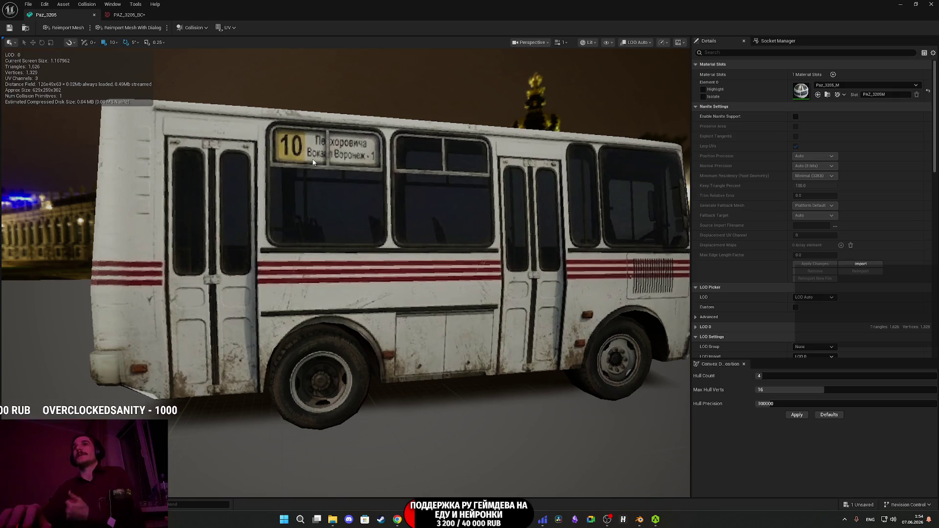
pyautogui.moveTo(337, 248); pyautogui.dragTo(336, 251)
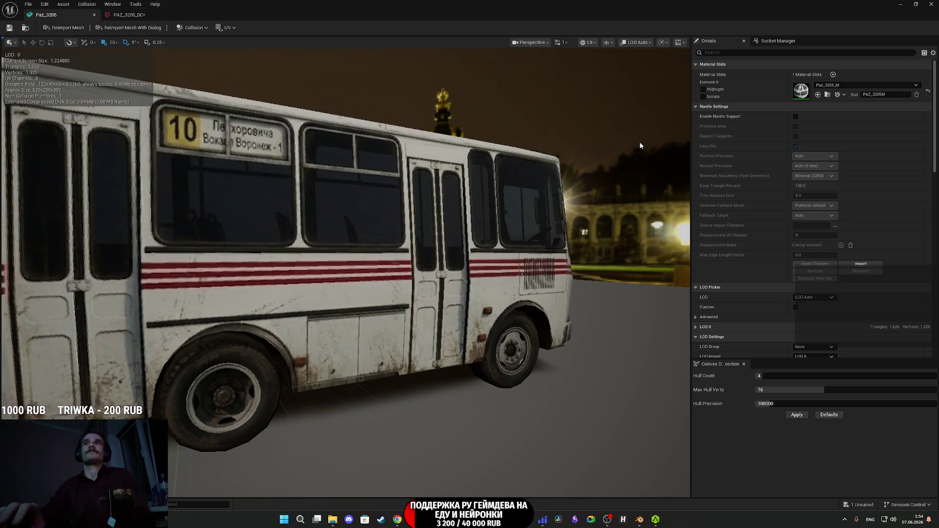
# Lower the texture's Maximum Texture Size to 512 and close both asset editors.
pyautogui.click(147, 14)
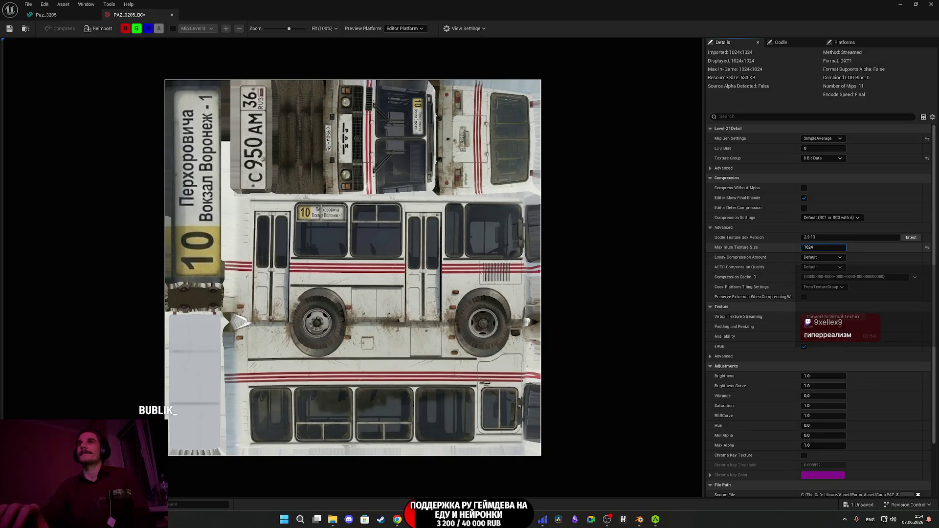
pyautogui.write('256')
pyautogui.press('Return')
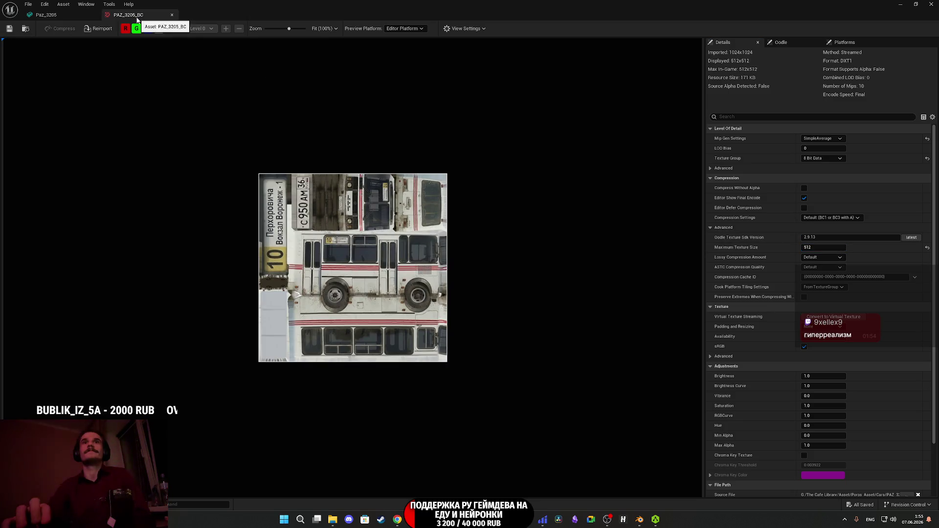
pyautogui.click(173, 15)
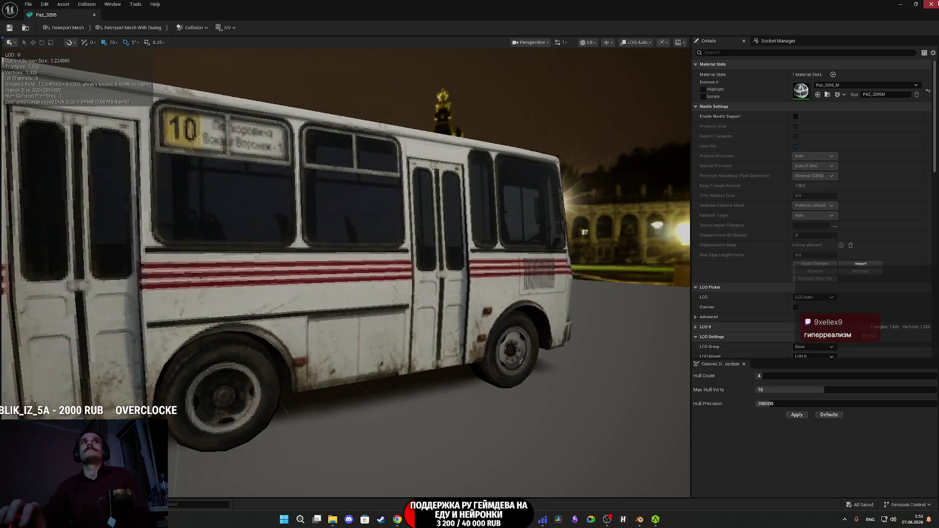
pyautogui.click(931, 4)
# Deselect the bus texture, switch to the Twitch dashboard, then to the Tripo tab.
pyautogui.click(524, 472)
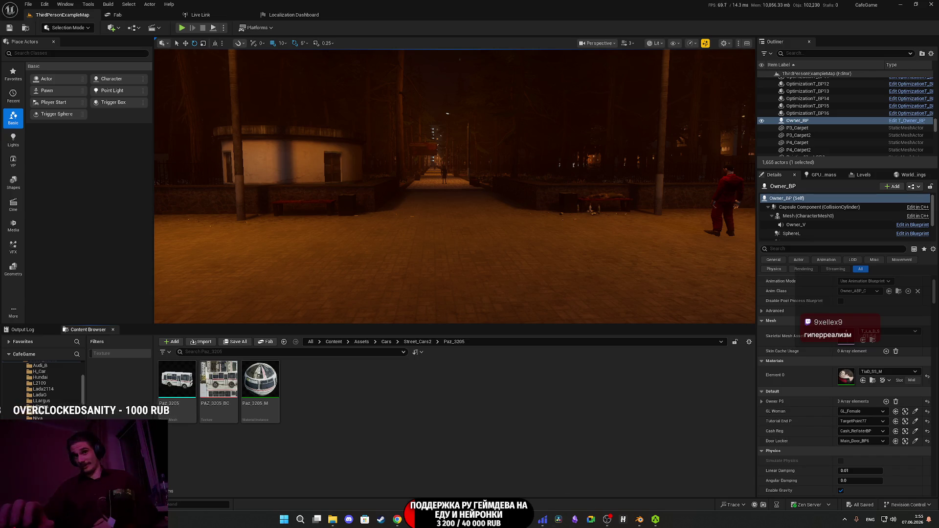
pyautogui.click(398, 520)
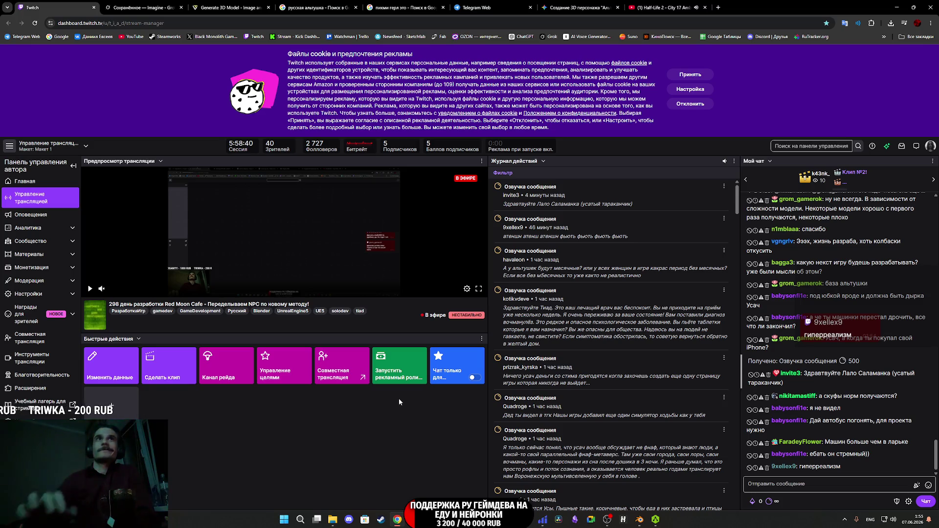
pyautogui.click(236, 4)
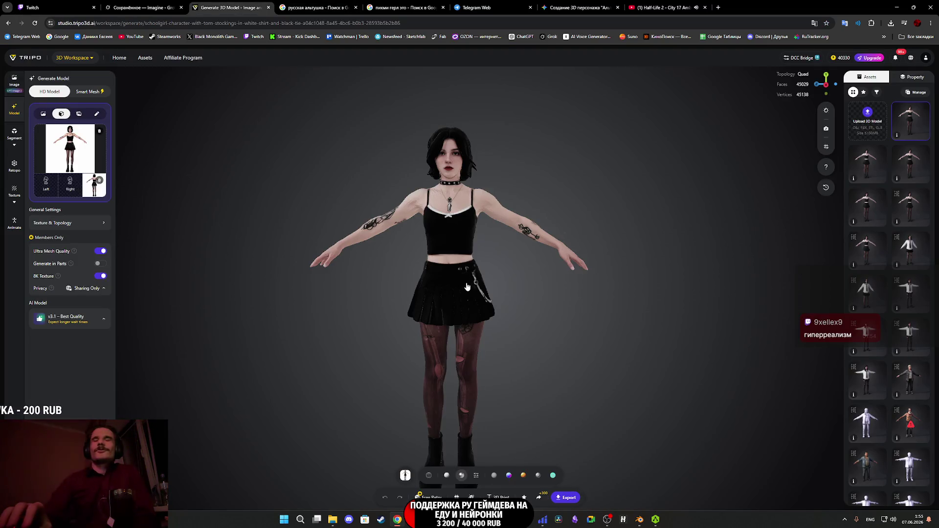
# Zoom and orbit around the finished goth girl model's torso.
pyautogui.scroll(5, 491, 313)
pyautogui.scroll(2, 490, 314)
pyautogui.moveTo(483, 317)
pyautogui.mouseDown()
pyautogui.moveTo(539, 369)
pyautogui.moveTo(544, 393)
pyautogui.moveTo(596, 283)
pyautogui.moveTo(573, 283)
pyautogui.moveTo(603, 310)
pyautogui.moveTo(587, 324)
pyautogui.moveTo(610, 325)
pyautogui.moveTo(571, 315)
pyautogui.moveTo(591, 310)
pyautogui.moveTo(570, 242)
pyautogui.moveTo(551, 272)
pyautogui.moveTo(578, 247)
pyautogui.moveTo(577, 257)
pyautogui.moveTo(596, 260)
pyautogui.moveTo(574, 275)
pyautogui.moveTo(485, 298)
pyautogui.moveTo(502, 293)
pyautogui.moveTo(491, 286)
pyautogui.moveTo(487, 296)
pyautogui.moveTo(527, 293)
pyautogui.moveTo(636, 327)
pyautogui.moveTo(421, 220)
pyautogui.moveTo(502, 213)
pyautogui.moveTo(442, 210)
pyautogui.moveTo(531, 357)
pyautogui.moveTo(519, 335)
pyautogui.mouseUp()
pyautogui.scroll(5, 596, 308)
pyautogui.scroll(-10, 591, 304)
pyautogui.scroll(2, 609, 298)
pyautogui.scroll(5, 483, 296)
pyautogui.scroll(-10, 519, 334)
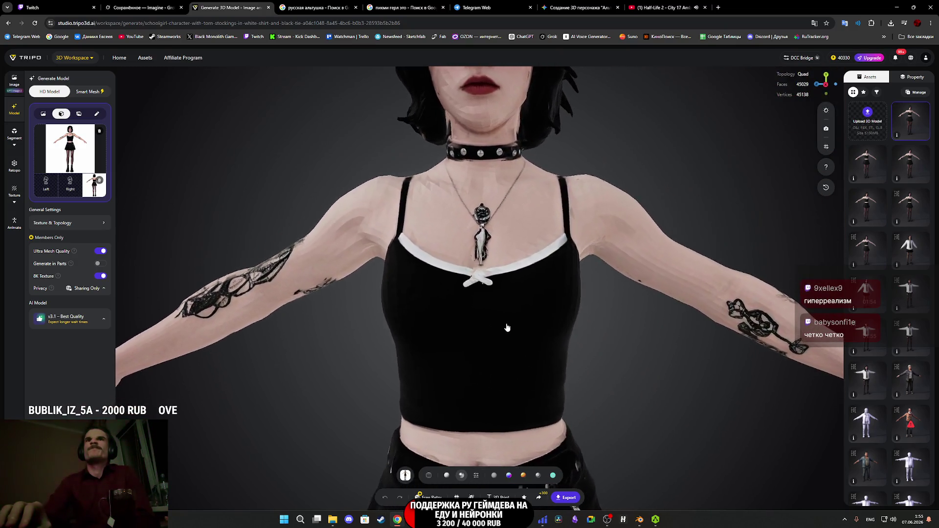
# Inspect the pleated skirt, grommet belt and torn stockings from low side angles.
pyautogui.moveTo(514, 307)
pyautogui.mouseDown(button='right')
pyautogui.moveTo(515, 231)
pyautogui.moveTo(482, 167)
pyautogui.mouseUp(button='right')
pyautogui.scroll(-3, 495, 185)
pyautogui.moveTo(495, 184)
pyautogui.mouseDown()
pyautogui.moveTo(440, 190)
pyautogui.moveTo(459, 187)
pyautogui.moveTo(460, 211)
pyautogui.mouseUp()
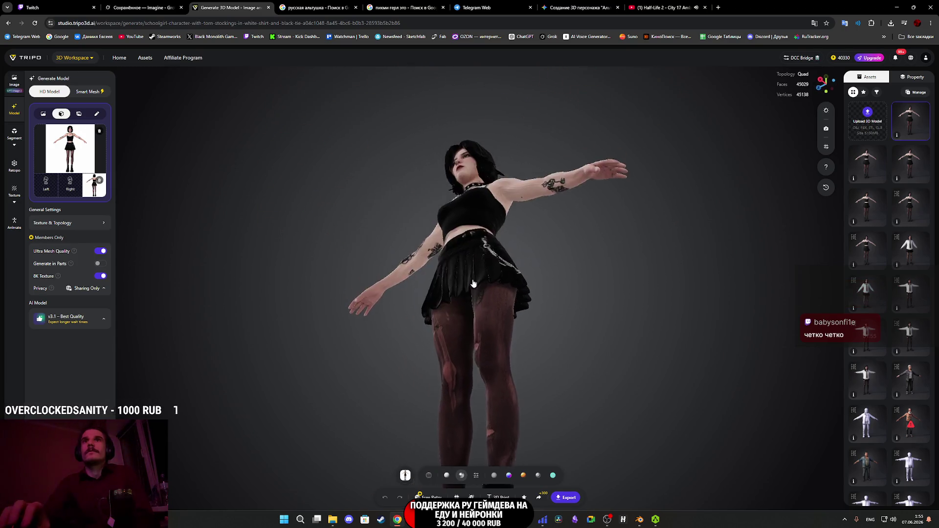
pyautogui.scroll(5, 460, 244)
pyautogui.moveTo(460, 245); pyautogui.dragTo(475, 250)
pyautogui.scroll(5, 389, 253)
pyautogui.moveTo(389, 252)
pyautogui.mouseDown()
pyautogui.moveTo(278, 232)
pyautogui.moveTo(235, 245)
pyautogui.moveTo(244, 308)
pyautogui.moveTo(380, 295)
pyautogui.moveTo(441, 273)
pyautogui.moveTo(529, 299)
pyautogui.moveTo(571, 296)
pyautogui.moveTo(614, 241)
pyautogui.moveTo(636, 242)
pyautogui.moveTo(554, 272)
pyautogui.moveTo(493, 273)
pyautogui.mouseUp()
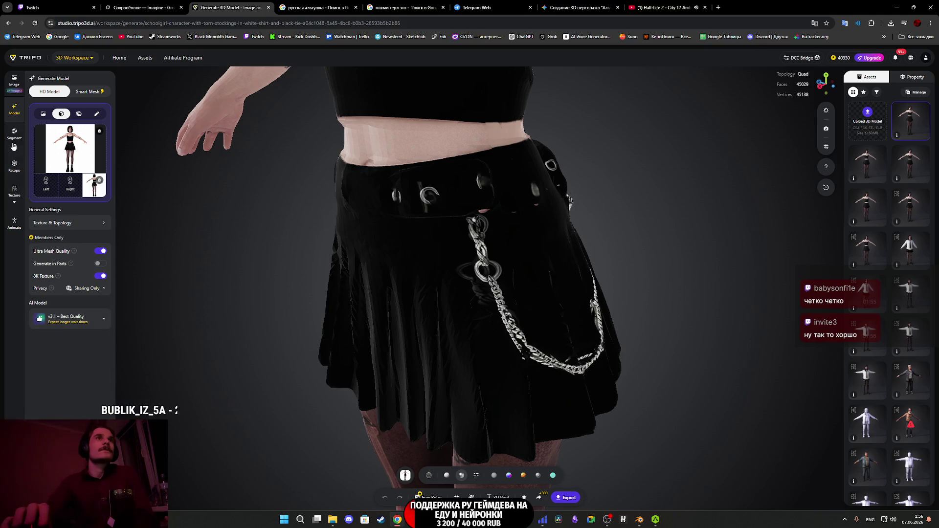
# Retopologize the girl into a 2,531-polygon Quad mesh with Smart Low Poly on, then return to Twitch.
pyautogui.click(14, 165)
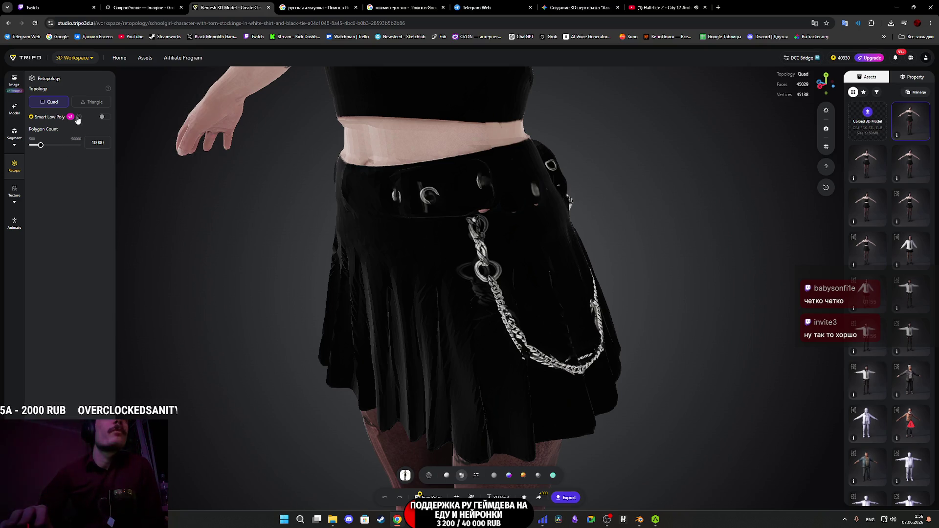
pyautogui.click(105, 117)
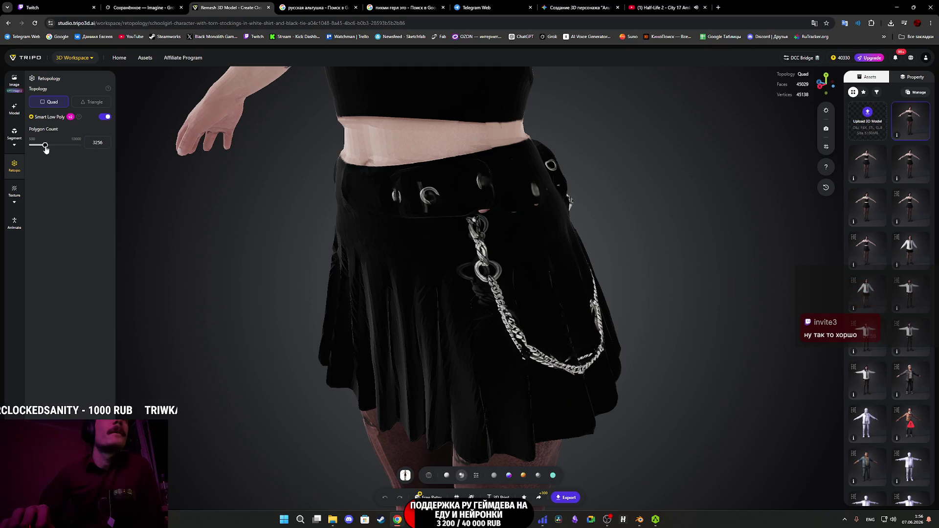
pyautogui.moveTo(39, 149); pyautogui.dragTo(41, 148)
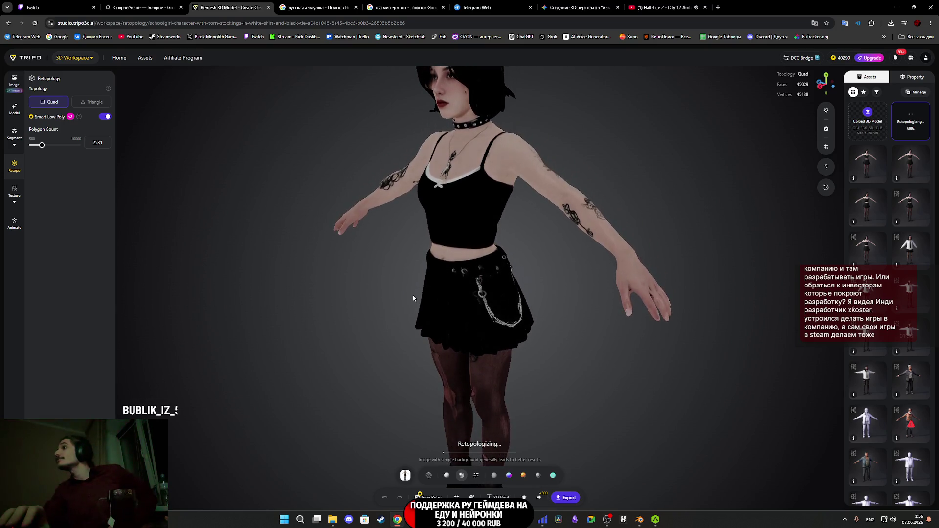
pyautogui.click(78, 8)
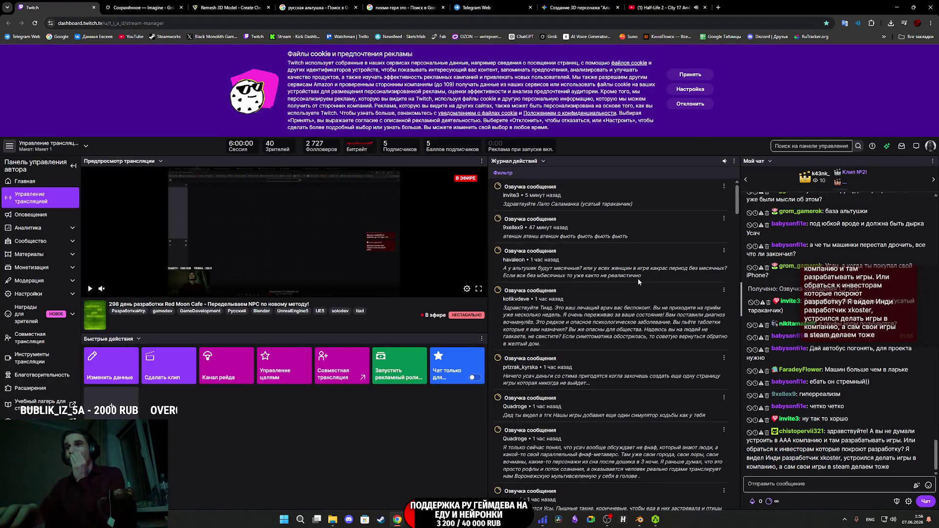
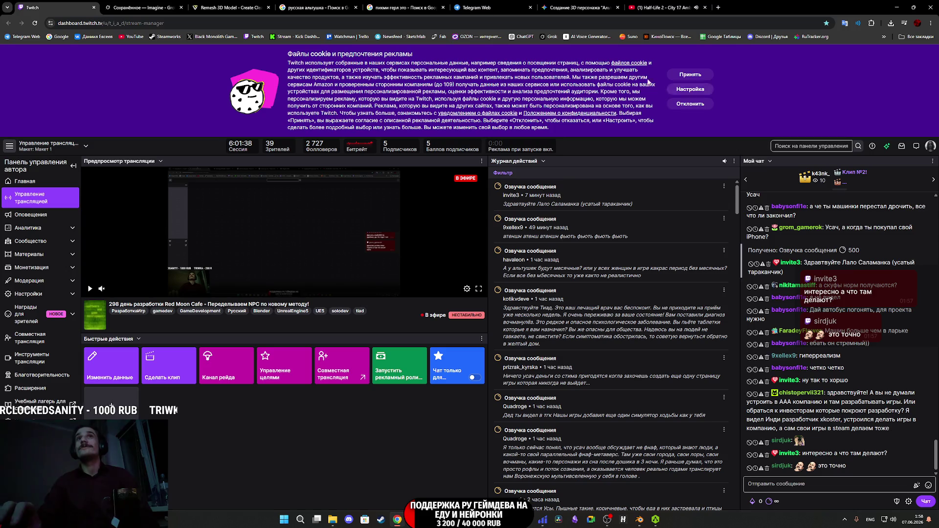
# Close the leftover Google search tab and go back to the Tripo 'Remesh 3D Model' tab.
pyautogui.click(443, 7)
pyautogui.click(211, 7)
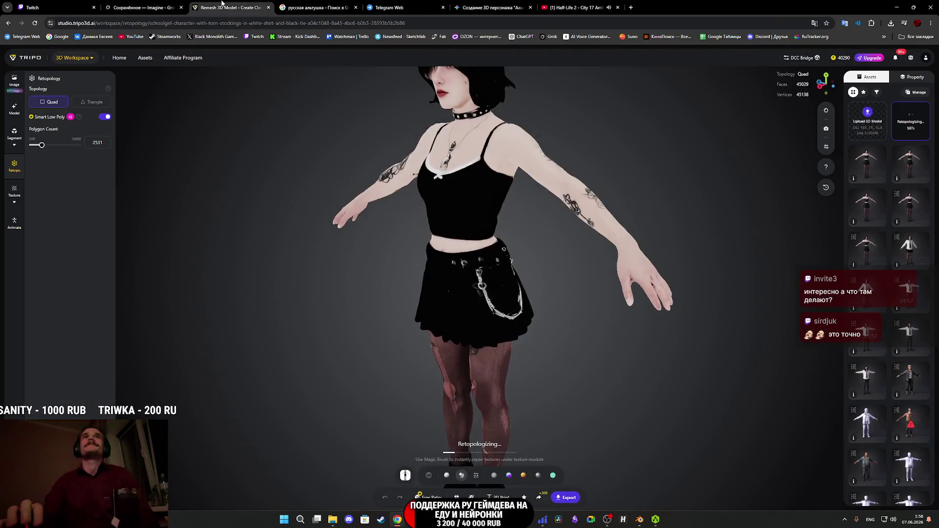
# Orbit the character while retopology finishes into a 4153-face quad mesh.
pyautogui.moveTo(437, 297); pyautogui.dragTo(500, 286)
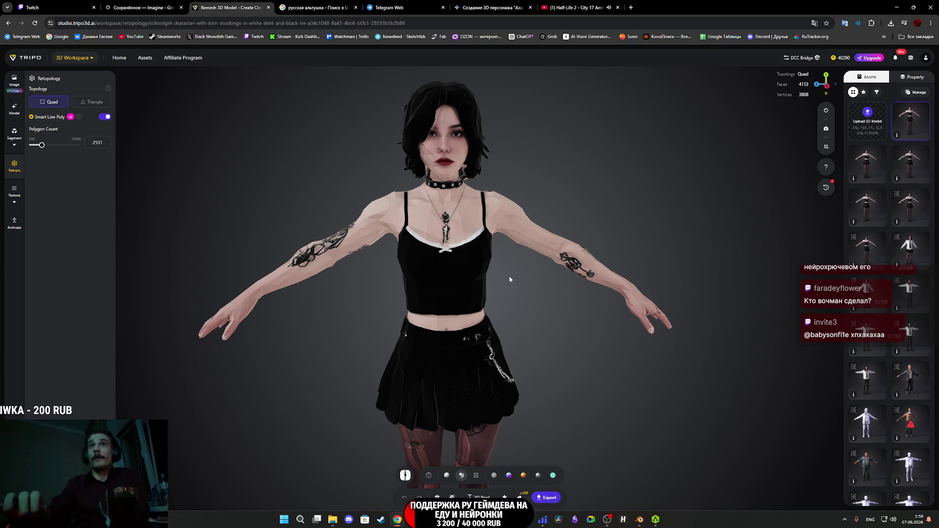
pyautogui.moveTo(508, 280)
pyautogui.mouseDown()
pyautogui.moveTo(469, 276)
pyautogui.moveTo(500, 279)
pyautogui.moveTo(469, 235)
pyautogui.moveTo(510, 249)
pyautogui.moveTo(430, 255)
pyautogui.moveTo(426, 284)
pyautogui.mouseUp()
# Orbit, pan and zoom to inspect the retopologized hand, skirt, arm and whole body.
pyautogui.scroll(5, 421, 314)
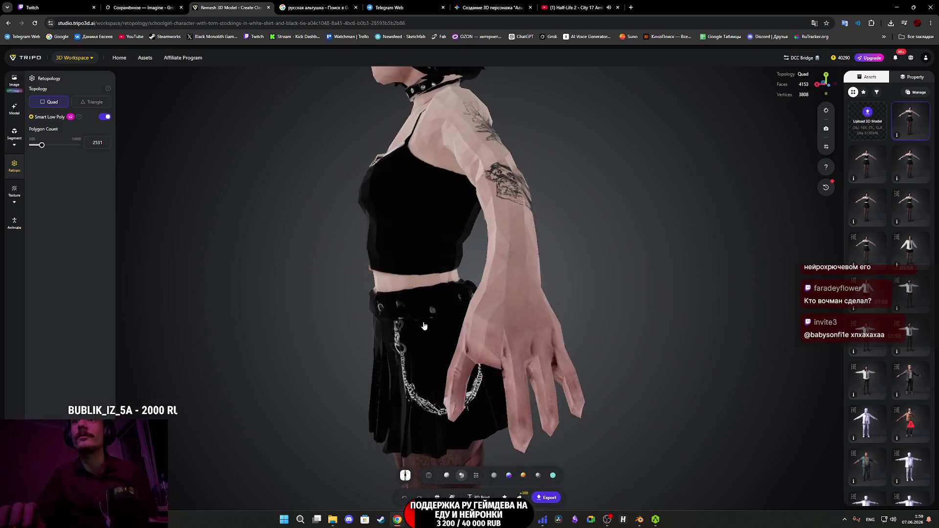
pyautogui.moveTo(419, 328); pyautogui.dragTo(420, 324)
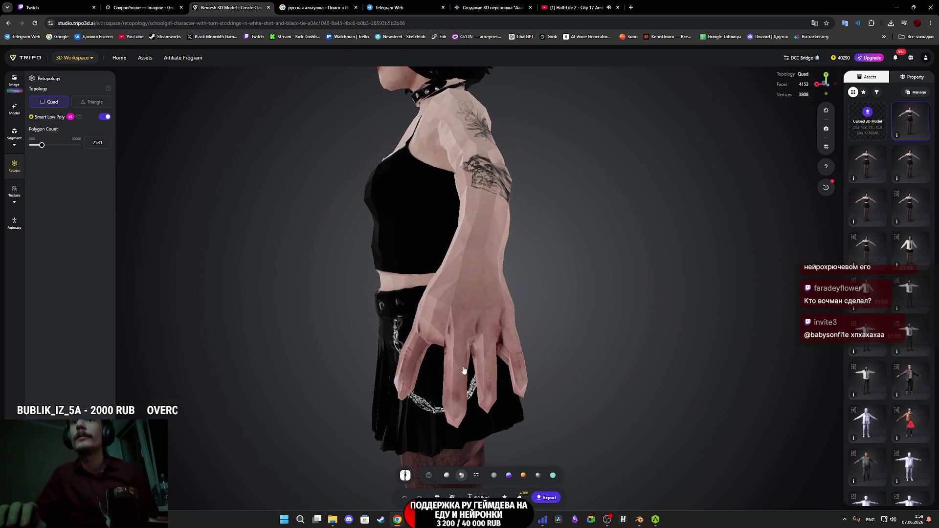
pyautogui.moveTo(455, 375)
pyautogui.mouseDown()
pyautogui.moveTo(452, 362)
pyautogui.moveTo(410, 369)
pyautogui.moveTo(565, 380)
pyautogui.moveTo(616, 357)
pyautogui.moveTo(607, 353)
pyautogui.moveTo(547, 394)
pyautogui.moveTo(362, 399)
pyautogui.mouseUp()
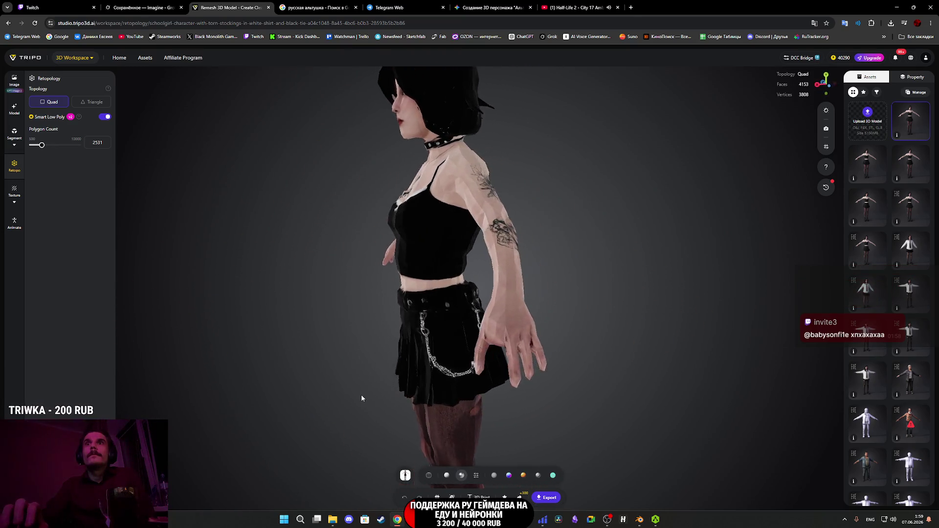
pyautogui.moveTo(360, 410); pyautogui.dragTo(450, 310, button='right')
pyautogui.moveTo(451, 310)
pyautogui.mouseDown()
pyautogui.moveTo(499, 300)
pyautogui.moveTo(526, 308)
pyautogui.moveTo(501, 352)
pyautogui.moveTo(470, 338)
pyautogui.moveTo(536, 327)
pyautogui.moveTo(495, 277)
pyautogui.moveTo(440, 281)
pyautogui.mouseUp()
# Check the chest and the legs from the side, then switch to untextured grey clay shading.
pyautogui.scroll(5, 400, 284)
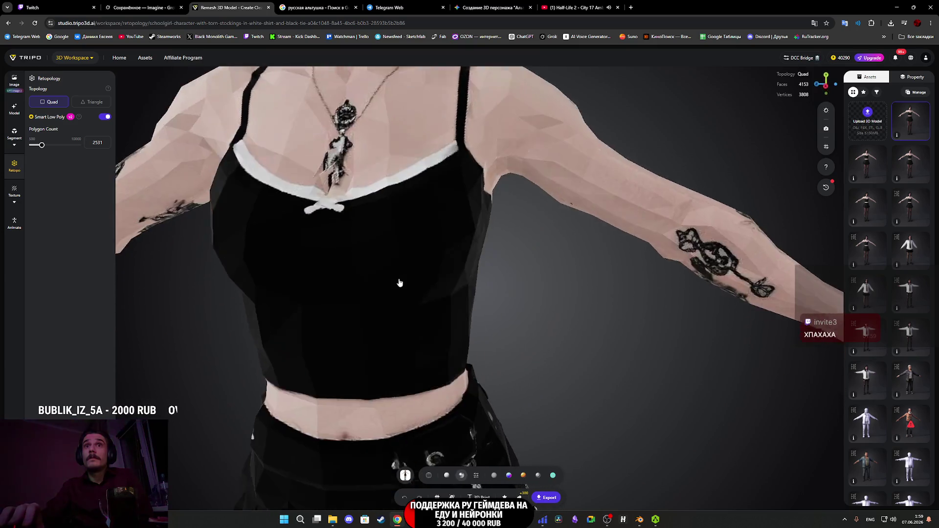
pyautogui.scroll(-5, 400, 284)
pyautogui.moveTo(406, 353)
pyautogui.mouseDown()
pyautogui.moveTo(415, 376)
pyautogui.moveTo(411, 358)
pyautogui.mouseUp()
pyautogui.scroll(-3, 411, 357)
pyautogui.scroll(-3, 411, 357)
pyautogui.scroll(3, 476, 266)
pyautogui.moveTo(476, 266)
pyautogui.mouseDown()
pyautogui.moveTo(398, 269)
pyautogui.moveTo(457, 273)
pyautogui.moveTo(475, 291)
pyautogui.moveTo(474, 361)
pyautogui.mouseUp()
pyautogui.scroll(-3, 477, 301)
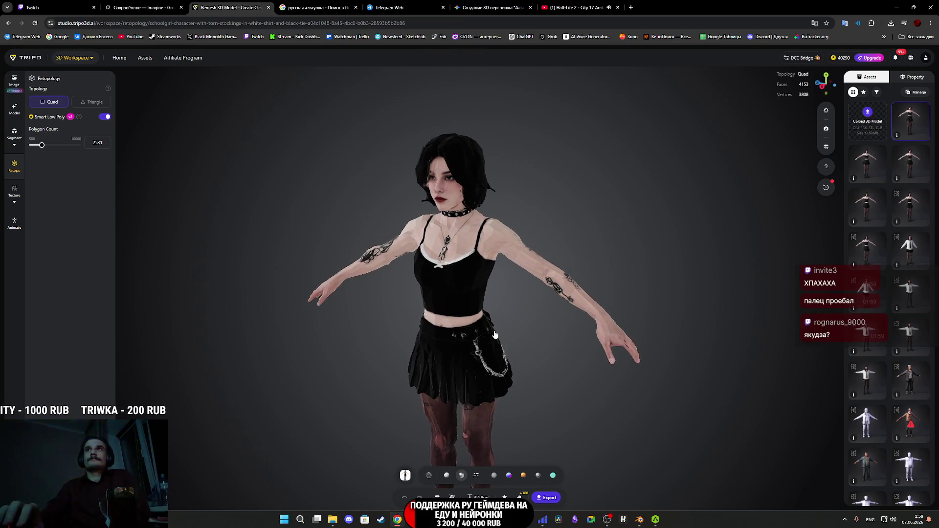
pyautogui.click(446, 475)
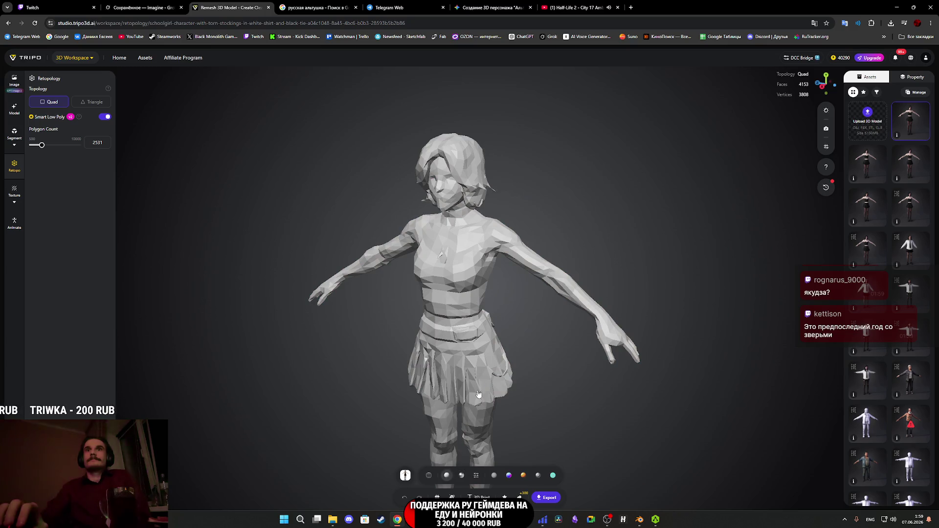
# Zoom in closely on the grey model's head and torso.
pyautogui.scroll(5, 455, 365)
pyautogui.moveTo(457, 367)
pyautogui.mouseDown()
pyautogui.moveTo(477, 382)
pyautogui.moveTo(423, 362)
pyautogui.moveTo(445, 365)
pyautogui.moveTo(437, 392)
pyautogui.moveTo(484, 389)
pyautogui.mouseUp()
pyautogui.scroll(3, 483, 388)
pyautogui.scroll(-2, 483, 388)
pyautogui.scroll(3, 489, 390)
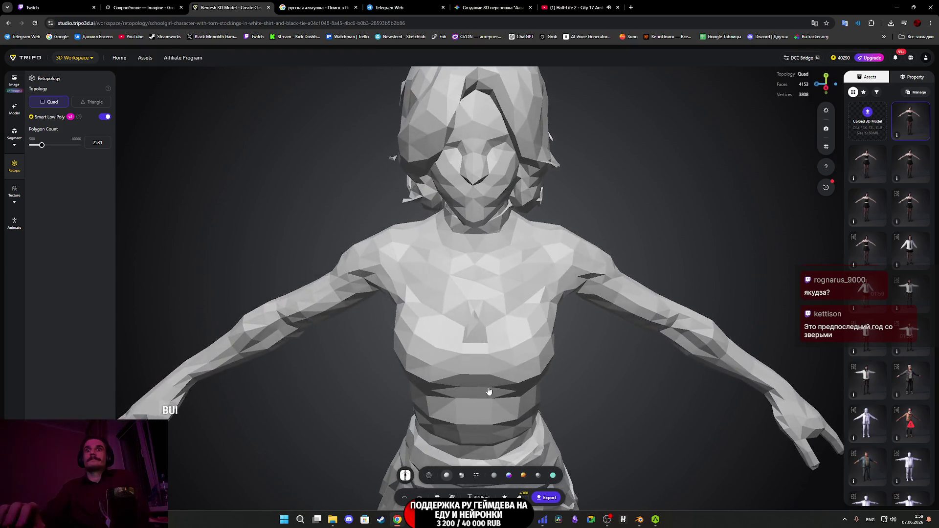
# Choose Smart Mesh as the generation mode in the Generate Model settings.
pyautogui.click(14, 109)
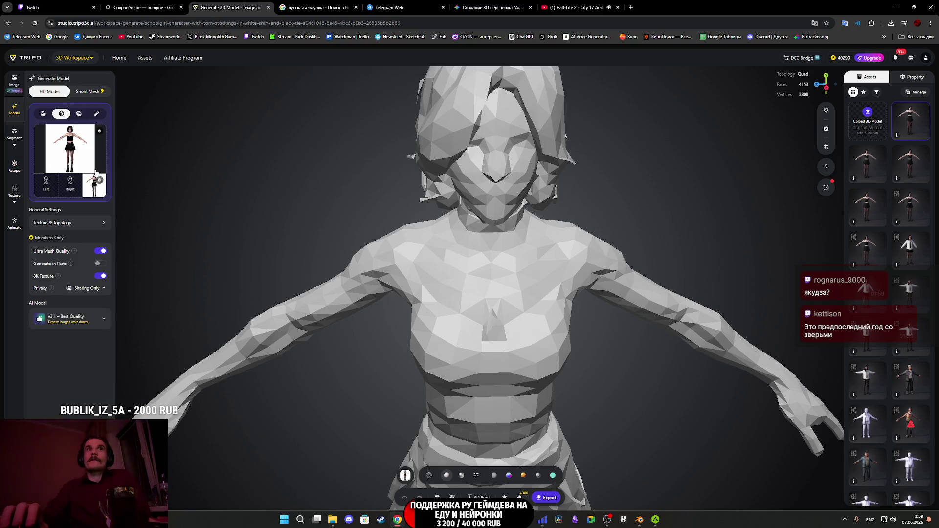
pyautogui.click(82, 92)
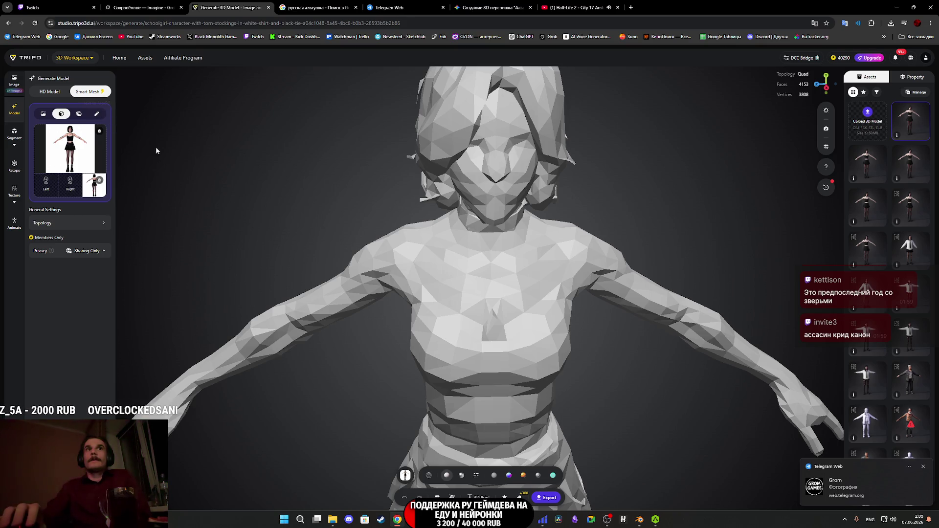
pyautogui.click(413, 5)
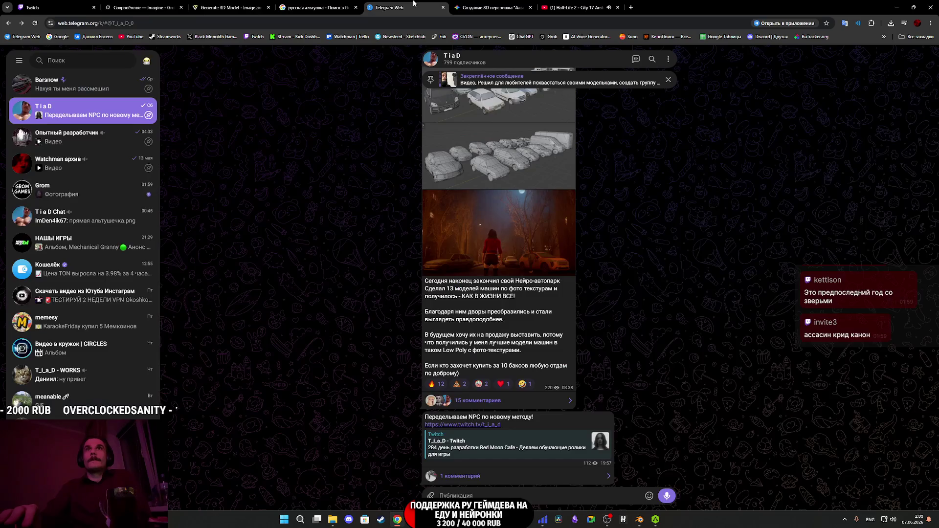
# Open the chat with the character reference photos, play its round video message, then return to Twitch.
pyautogui.click(106, 194)
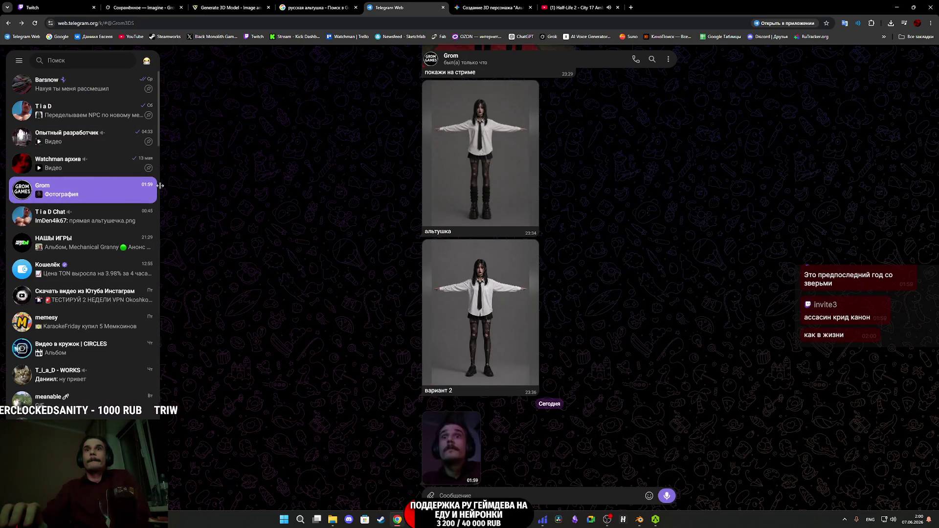
pyautogui.click(448, 436)
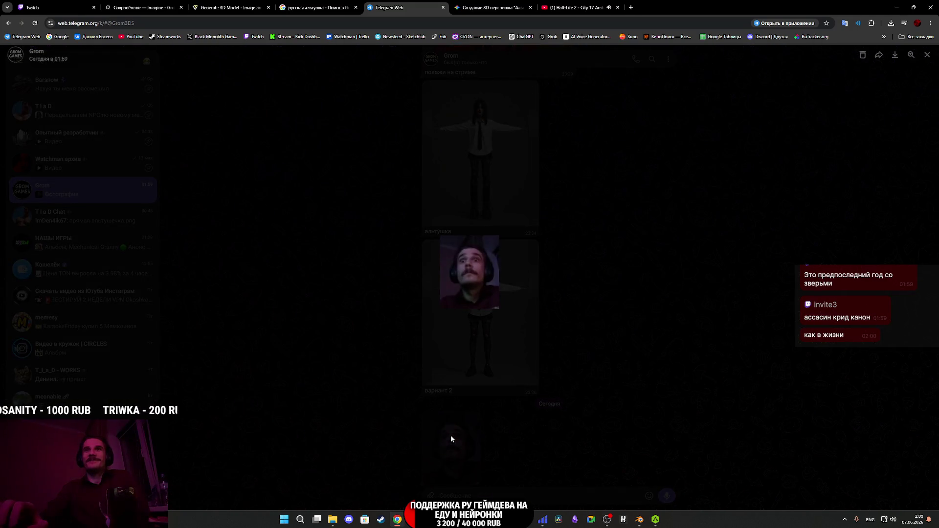
pyautogui.click(579, 221)
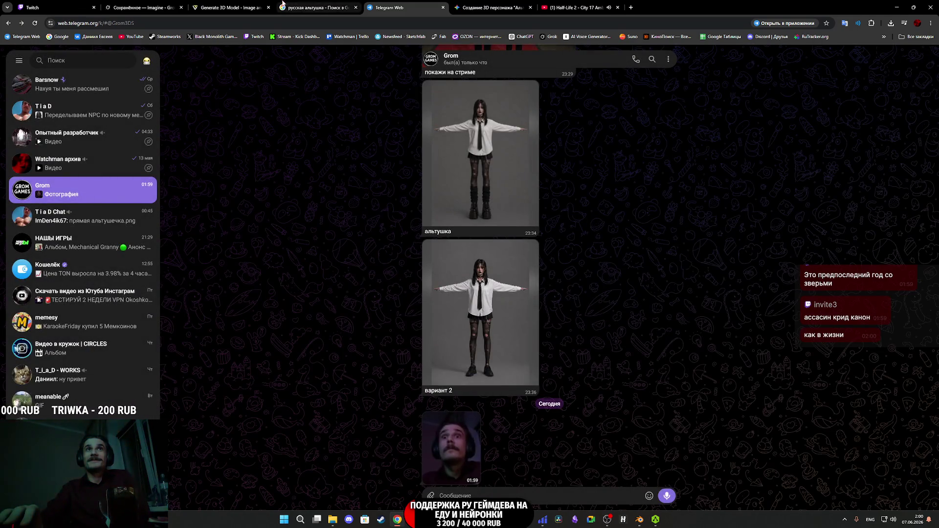
pyautogui.click(54, 4)
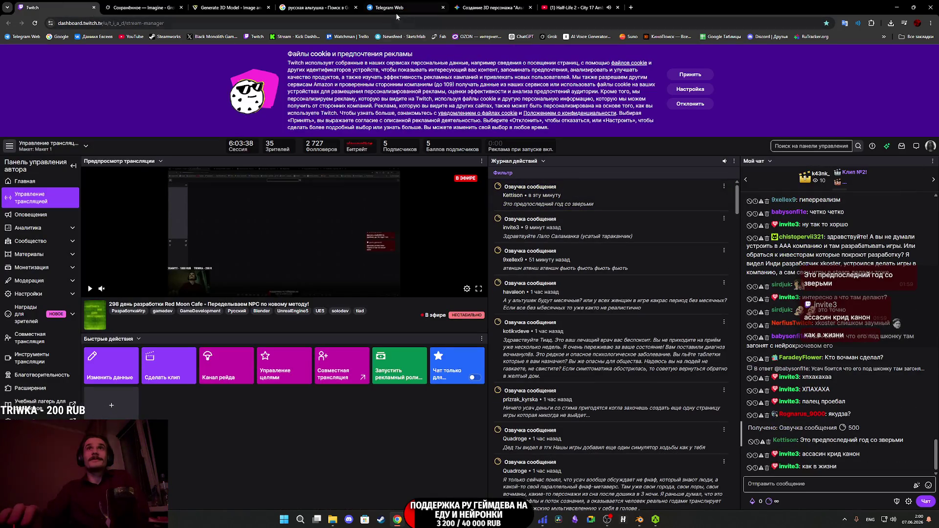
# Switch back to the Tripo 'Generate 3D Model' tab.
pyautogui.click(228, 4)
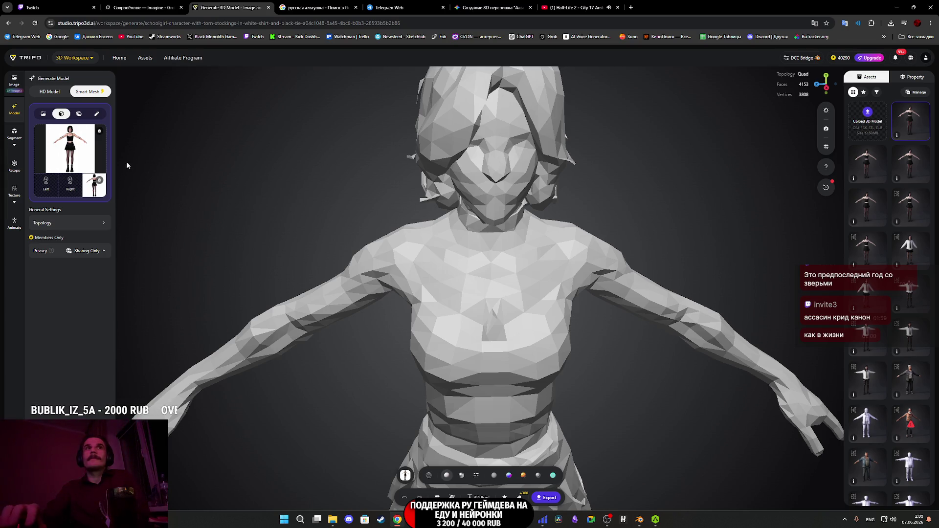
# Regenerate the Smart Mesh with Triangle topology at a 5000 polycount, then orbit the result sideways.
pyautogui.click(82, 223)
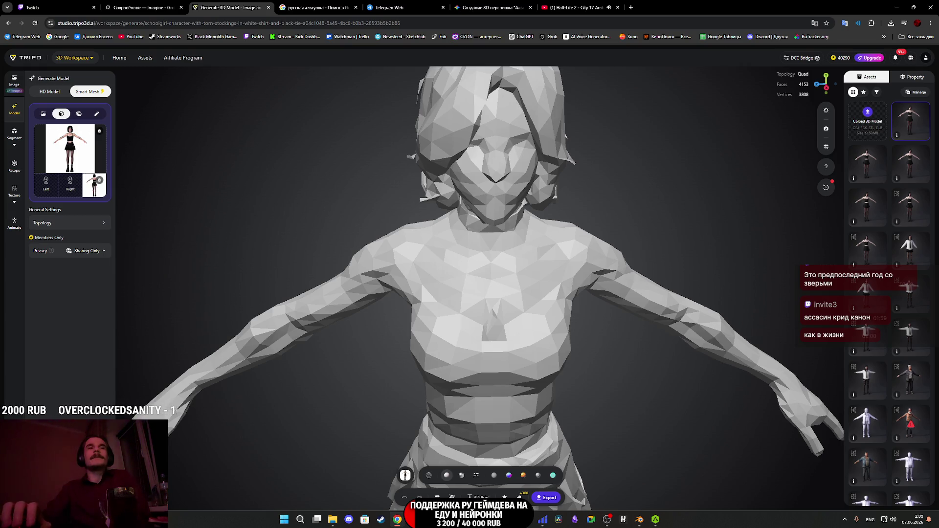
pyautogui.click(88, 224)
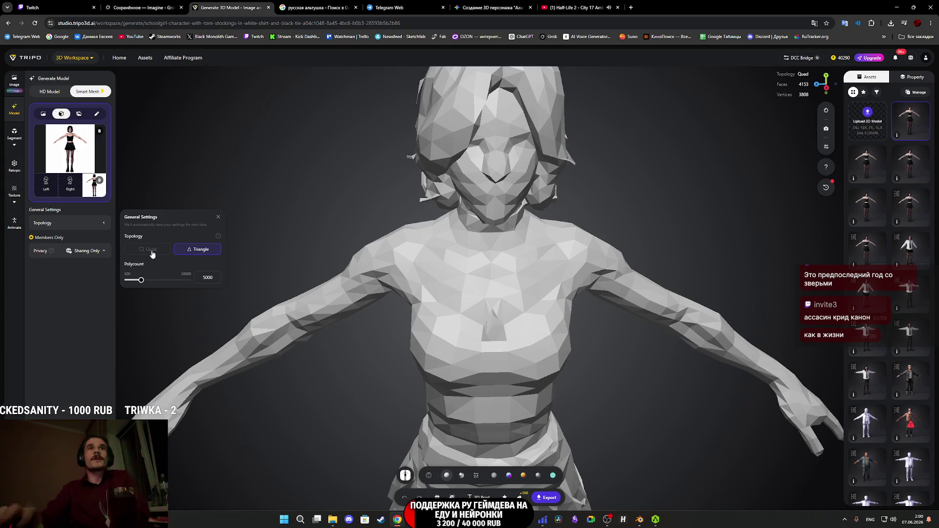
pyautogui.click(62, 359)
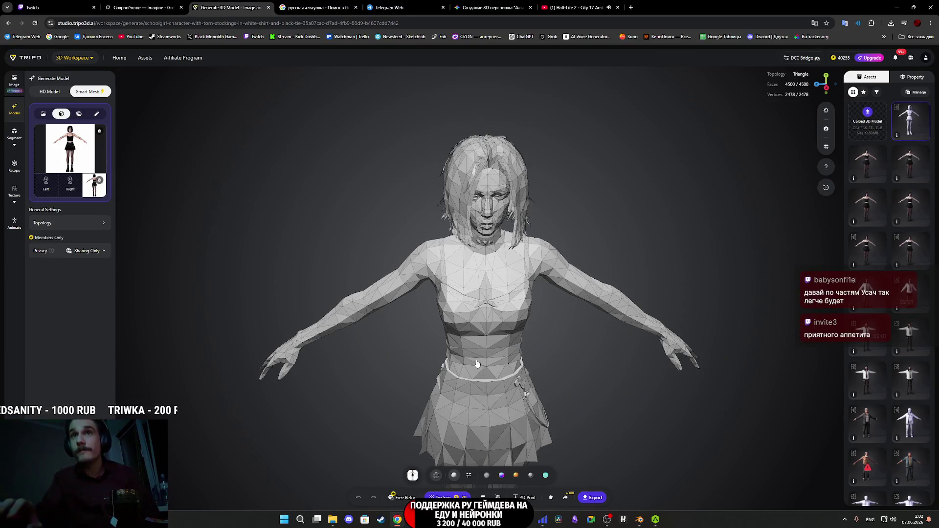
pyautogui.moveTo(492, 340)
pyautogui.mouseDown()
pyautogui.moveTo(489, 327)
pyautogui.moveTo(412, 318)
pyautogui.moveTo(388, 341)
pyautogui.moveTo(454, 313)
pyautogui.moveTo(460, 339)
pyautogui.moveTo(462, 313)
pyautogui.moveTo(475, 342)
pyautogui.moveTo(564, 365)
pyautogui.moveTo(485, 385)
pyautogui.moveTo(465, 372)
pyautogui.moveTo(421, 381)
pyautogui.moveTo(470, 390)
pyautogui.moveTo(448, 380)
pyautogui.moveTo(466, 377)
pyautogui.moveTo(458, 414)
pyautogui.moveTo(455, 396)
pyautogui.moveTo(431, 387)
pyautogui.moveTo(489, 398)
pyautogui.moveTo(348, 345)
pyautogui.moveTo(399, 365)
pyautogui.mouseUp()
pyautogui.scroll(3, 449, 368)
pyautogui.scroll(5, 471, 390)
pyautogui.scroll(5, 460, 399)
pyautogui.scroll(-2, 460, 401)
pyautogui.scroll(-5, 399, 365)
pyautogui.moveTo(463, 367)
pyautogui.mouseDown()
pyautogui.moveTo(539, 363)
pyautogui.moveTo(322, 369)
pyautogui.moveTo(467, 370)
pyautogui.moveTo(279, 353)
pyautogui.moveTo(264, 369)
pyautogui.moveTo(180, 373)
pyautogui.moveTo(114, 336)
pyautogui.moveTo(176, 315)
pyautogui.moveTo(244, 335)
pyautogui.moveTo(281, 367)
pyautogui.moveTo(264, 346)
pyautogui.moveTo(241, 354)
pyautogui.moveTo(266, 377)
pyautogui.moveTo(268, 339)
pyautogui.moveTo(420, 374)
pyautogui.moveTo(436, 431)
pyautogui.mouseUp()
pyautogui.scroll(2, 277, 365)
pyautogui.scroll(-5, 269, 357)
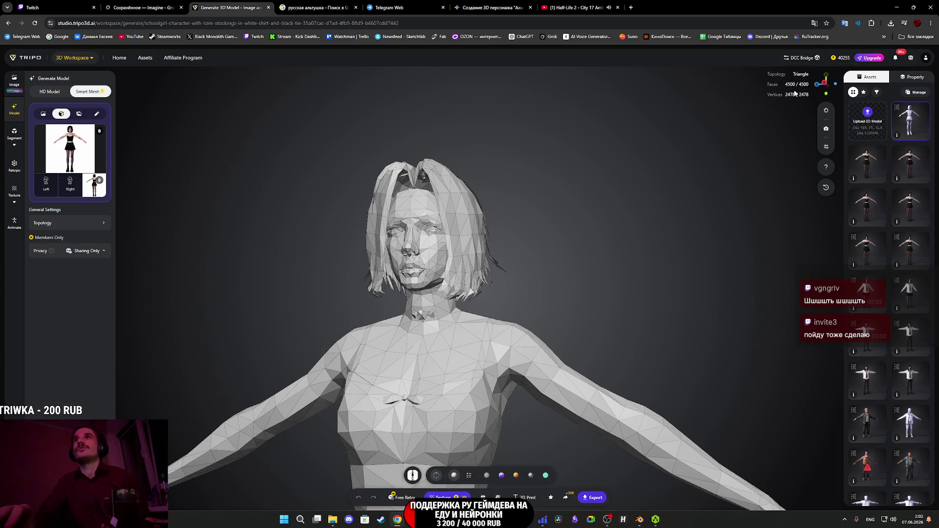
pyautogui.click(101, 223)
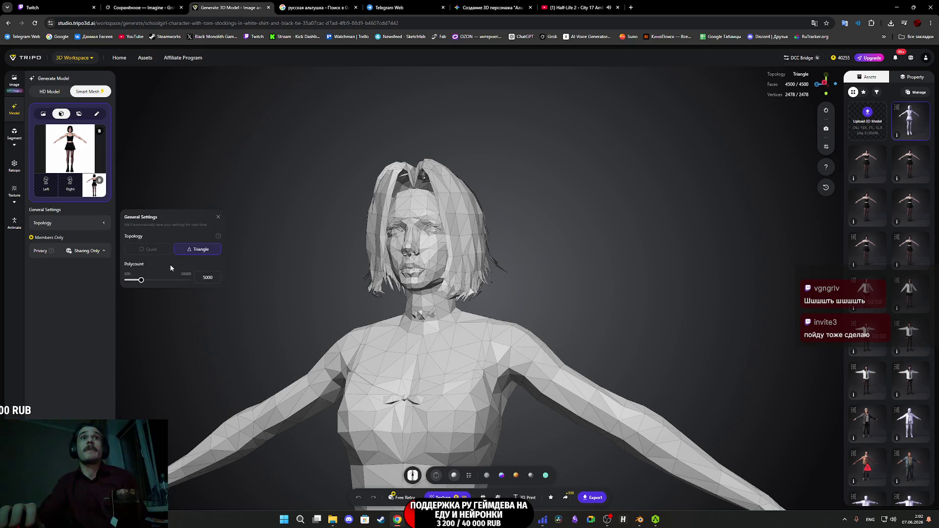
pyautogui.click(80, 321)
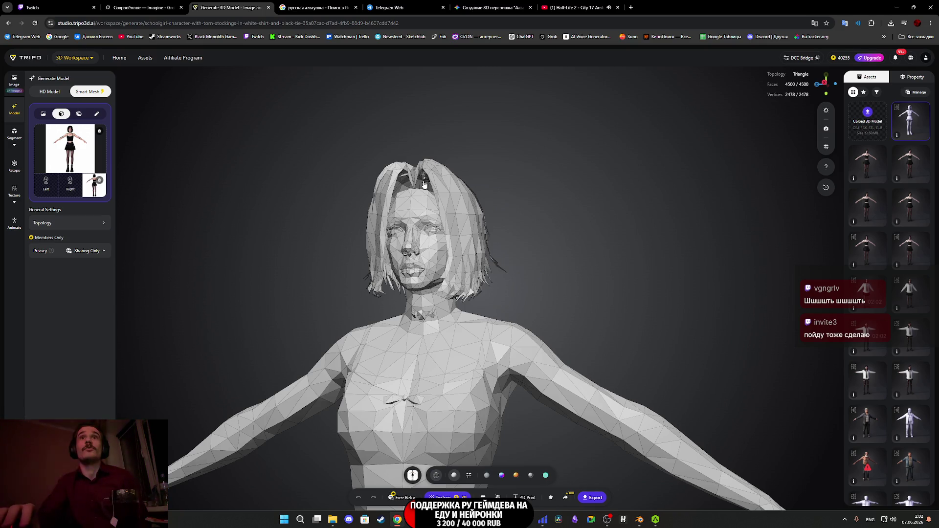
pyautogui.scroll(2, 425, 185)
pyautogui.scroll(-5, 421, 188)
pyautogui.scroll(5, 441, 270)
pyautogui.moveTo(441, 270); pyautogui.dragTo(478, 446)
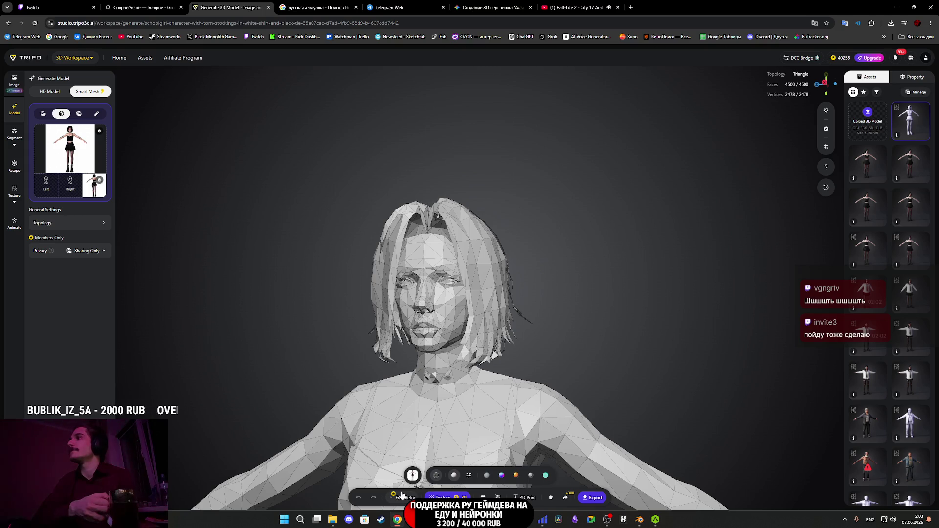
# Use Free Retry to generate a new triangle-mesh version of the character.
pyautogui.click(401, 495)
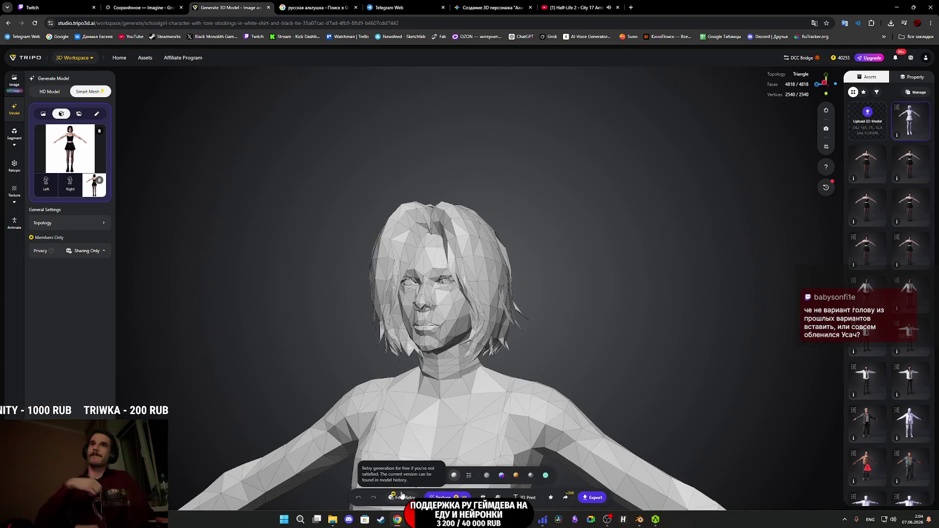
pyautogui.moveTo(470, 313)
pyautogui.mouseDown()
pyautogui.moveTo(512, 311)
pyautogui.moveTo(484, 313)
pyautogui.moveTo(506, 312)
pyautogui.moveTo(489, 345)
pyautogui.moveTo(563, 397)
pyautogui.moveTo(627, 410)
pyautogui.moveTo(426, 369)
pyautogui.moveTo(489, 270)
pyautogui.mouseUp()
pyautogui.scroll(3, 489, 270)
pyautogui.scroll(-3, 489, 270)
pyautogui.scroll(5, 451, 237)
pyautogui.moveTo(450, 236)
pyautogui.mouseDown()
pyautogui.moveTo(425, 200)
pyautogui.moveTo(441, 208)
pyautogui.mouseUp()
pyautogui.scroll(-3, 422, 321)
pyautogui.moveTo(421, 321)
pyautogui.mouseDown()
pyautogui.moveTo(369, 314)
pyautogui.moveTo(338, 328)
pyautogui.moveTo(346, 336)
pyautogui.moveTo(327, 336)
pyautogui.moveTo(338, 349)
pyautogui.moveTo(339, 339)
pyautogui.moveTo(331, 343)
pyautogui.moveTo(430, 314)
pyautogui.moveTo(413, 279)
pyautogui.mouseUp()
pyautogui.scroll(3, 338, 328)
pyautogui.scroll(3, 365, 348)
pyautogui.moveTo(365, 349)
pyautogui.mouseDown()
pyautogui.moveTo(325, 347)
pyautogui.moveTo(441, 400)
pyautogui.moveTo(494, 384)
pyautogui.moveTo(573, 384)
pyautogui.moveTo(429, 375)
pyautogui.mouseUp()
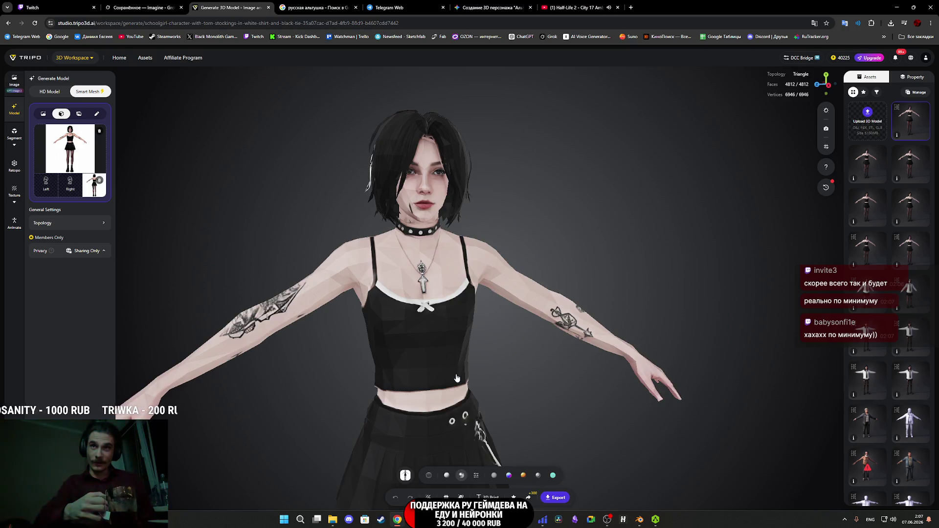
pyautogui.moveTo(456, 378)
pyautogui.mouseDown()
pyautogui.moveTo(437, 326)
pyautogui.moveTo(419, 325)
pyautogui.moveTo(463, 387)
pyautogui.moveTo(481, 396)
pyautogui.mouseUp()
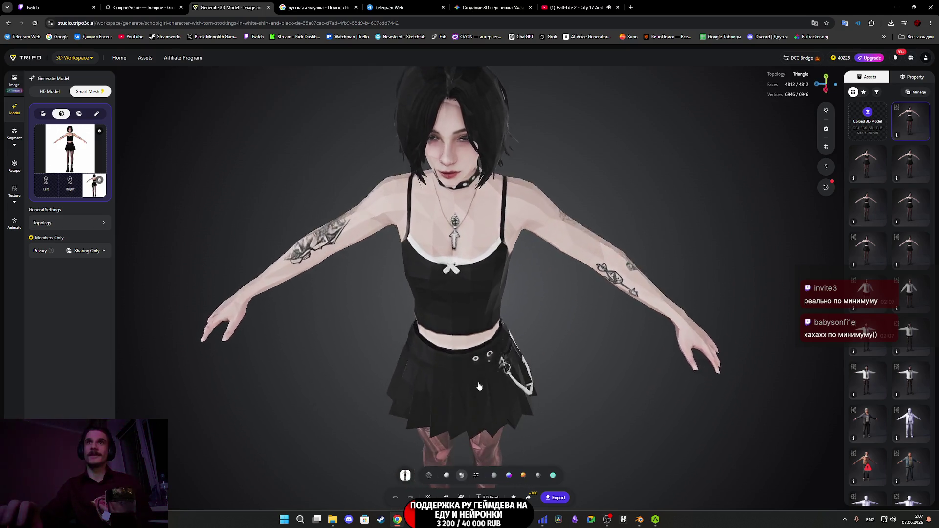
pyautogui.scroll(5, 490, 400)
pyautogui.scroll(-3, 490, 400)
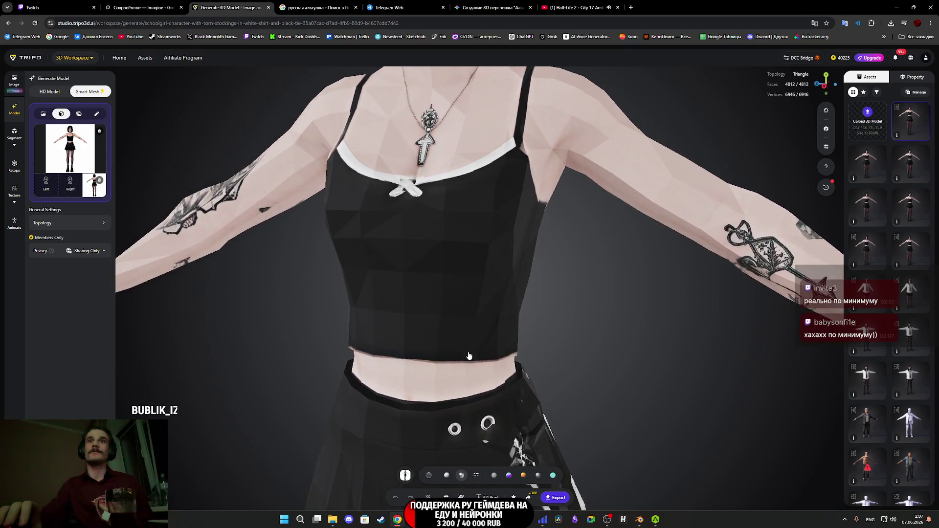
pyautogui.click(475, 475)
pyautogui.scroll(-5, 513, 416)
pyautogui.moveTo(538, 419)
pyautogui.mouseDown()
pyautogui.moveTo(542, 381)
pyautogui.moveTo(386, 371)
pyautogui.moveTo(303, 323)
pyautogui.moveTo(308, 304)
pyautogui.moveTo(329, 311)
pyautogui.moveTo(262, 330)
pyautogui.moveTo(353, 332)
pyautogui.moveTo(455, 373)
pyautogui.moveTo(471, 295)
pyautogui.moveTo(489, 339)
pyautogui.moveTo(522, 379)
pyautogui.moveTo(533, 342)
pyautogui.moveTo(496, 453)
pyautogui.mouseUp()
pyautogui.scroll(6, 296, 307)
pyautogui.scroll(-6, 281, 333)
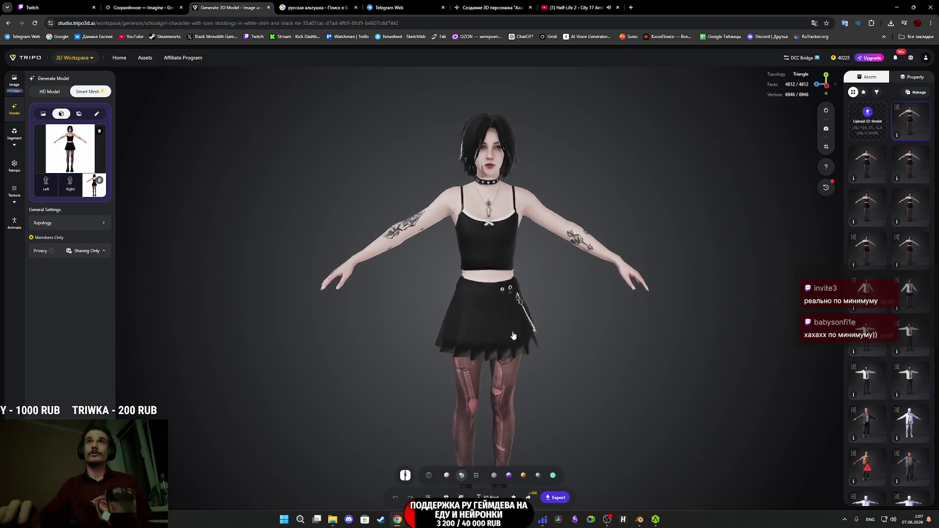
pyautogui.scroll(5, 492, 392)
pyautogui.moveTo(491, 389)
pyautogui.mouseDown()
pyautogui.moveTo(504, 419)
pyautogui.moveTo(512, 411)
pyautogui.moveTo(506, 392)
pyautogui.moveTo(441, 381)
pyautogui.moveTo(453, 382)
pyautogui.mouseUp()
pyautogui.scroll(5, 505, 412)
pyautogui.scroll(-10, 506, 392)
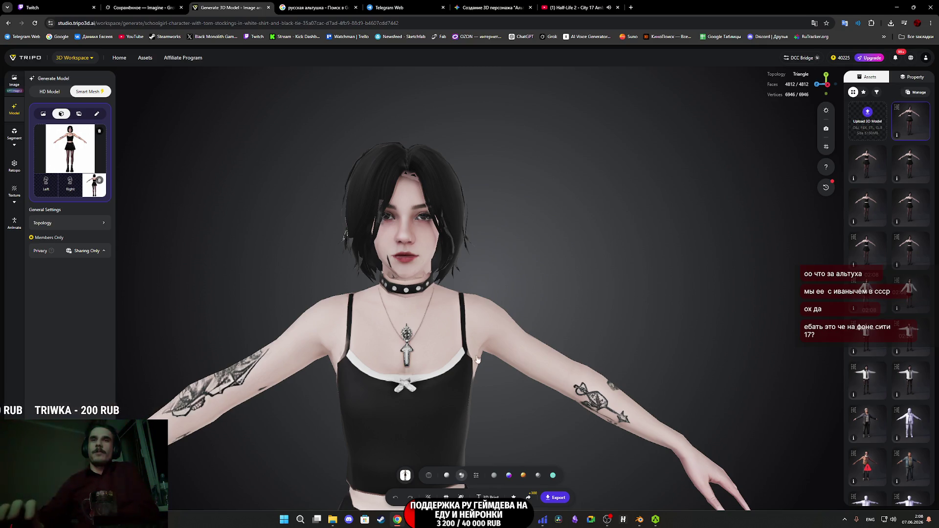
# Orbit around the character's head, then switch to the Twitch stream manager.
pyautogui.scroll(5, 456, 307)
pyautogui.moveTo(521, 284)
pyautogui.mouseDown()
pyautogui.moveTo(541, 279)
pyautogui.moveTo(511, 289)
pyautogui.mouseUp()
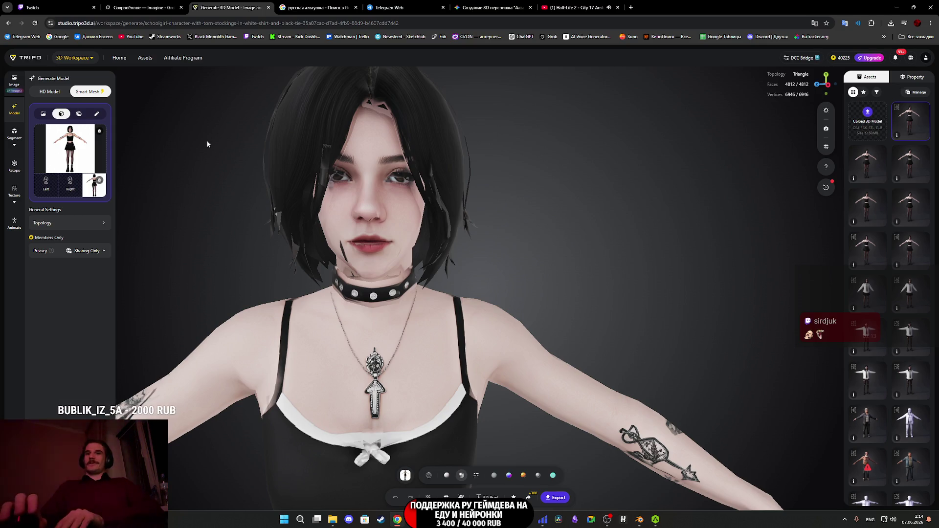
pyautogui.click(54, 7)
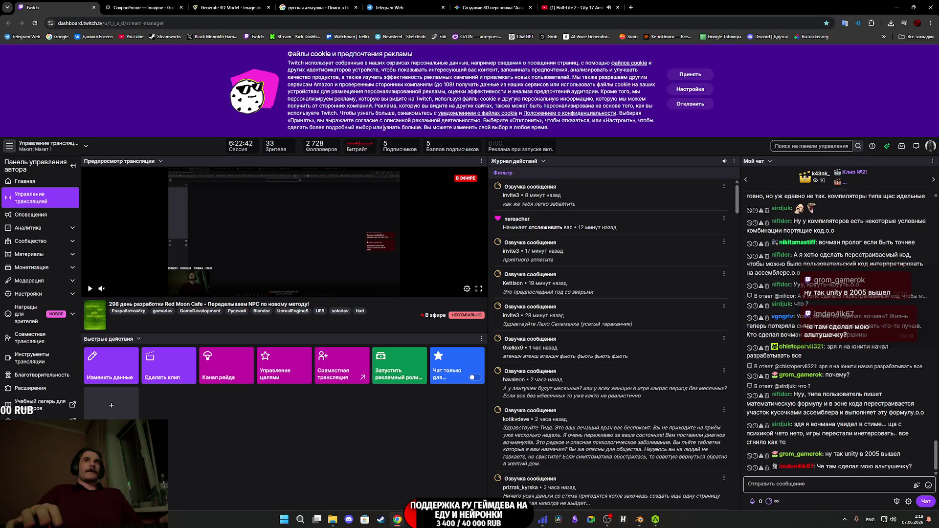
# Return to the Tripo character and orbit it through turned, side-on shoulder and front views.
pyautogui.click(230, 7)
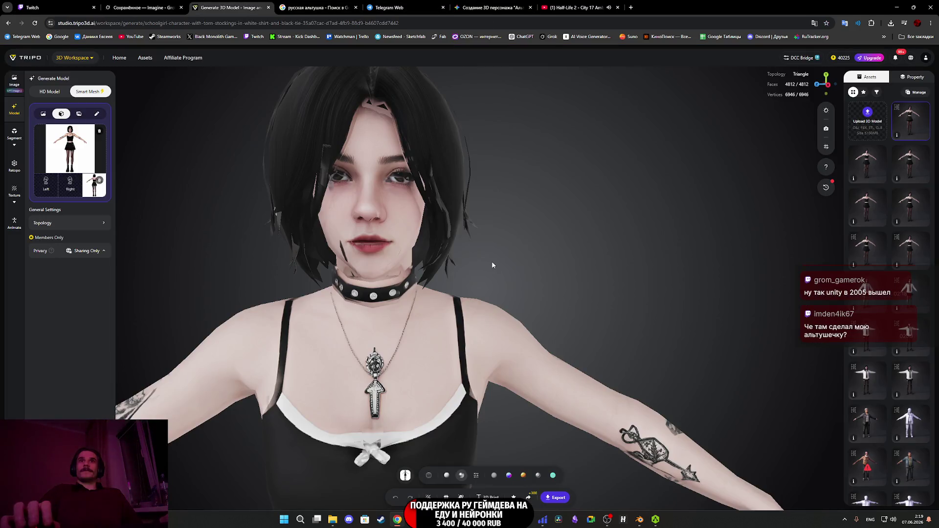
pyautogui.moveTo(493, 265)
pyautogui.mouseDown()
pyautogui.moveTo(489, 257)
pyautogui.moveTo(530, 312)
pyautogui.mouseUp()
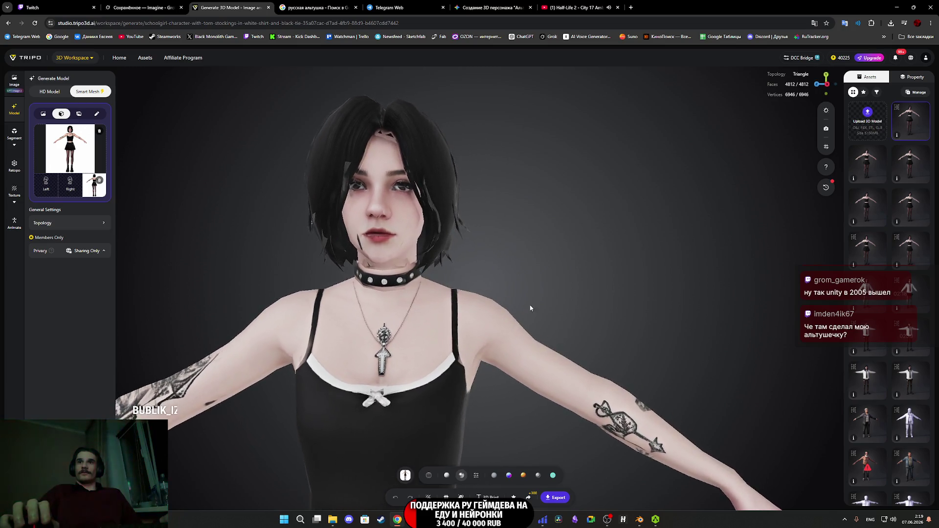
pyautogui.scroll(5, 479, 220)
pyautogui.scroll(-5, 480, 221)
pyautogui.moveTo(479, 220)
pyautogui.mouseDown()
pyautogui.moveTo(420, 210)
pyautogui.moveTo(460, 216)
pyautogui.mouseUp()
pyautogui.scroll(5, 482, 247)
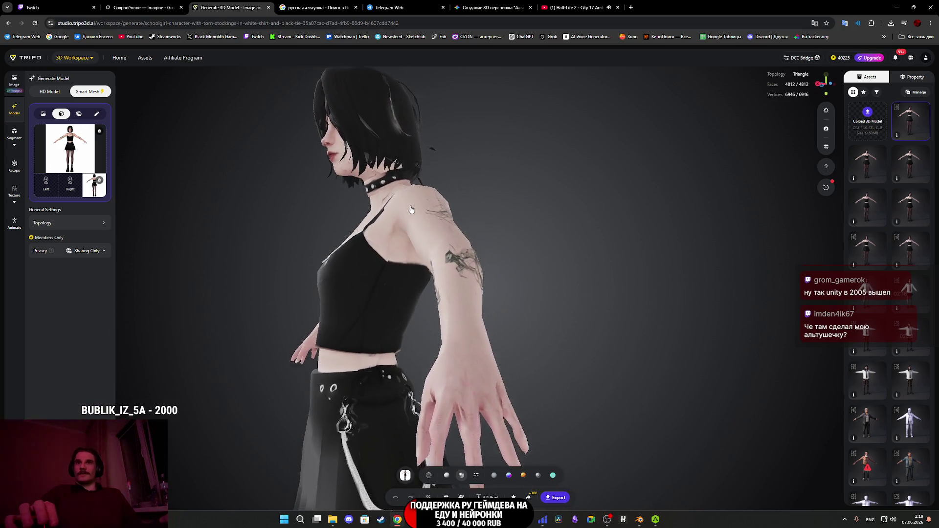
pyautogui.moveTo(482, 247)
pyautogui.mouseDown()
pyautogui.moveTo(504, 332)
pyautogui.moveTo(482, 337)
pyautogui.moveTo(509, 351)
pyautogui.moveTo(505, 322)
pyautogui.moveTo(604, 281)
pyautogui.moveTo(610, 325)
pyautogui.moveTo(444, 204)
pyautogui.moveTo(465, 393)
pyautogui.mouseUp()
# Zoom in and open the export settings for 'gothic girl 3d model' as FBX with 1k textures.
pyautogui.scroll(6, 465, 394)
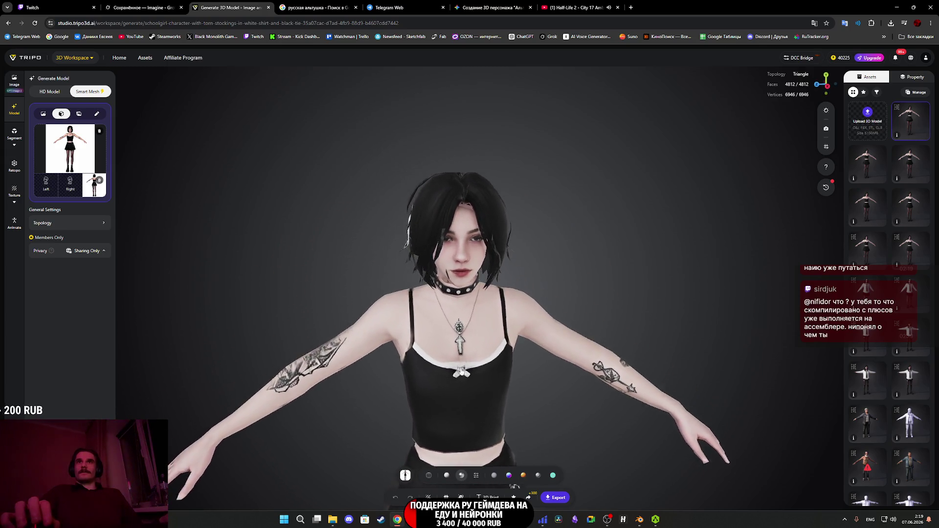
pyautogui.scroll(4, 461, 370)
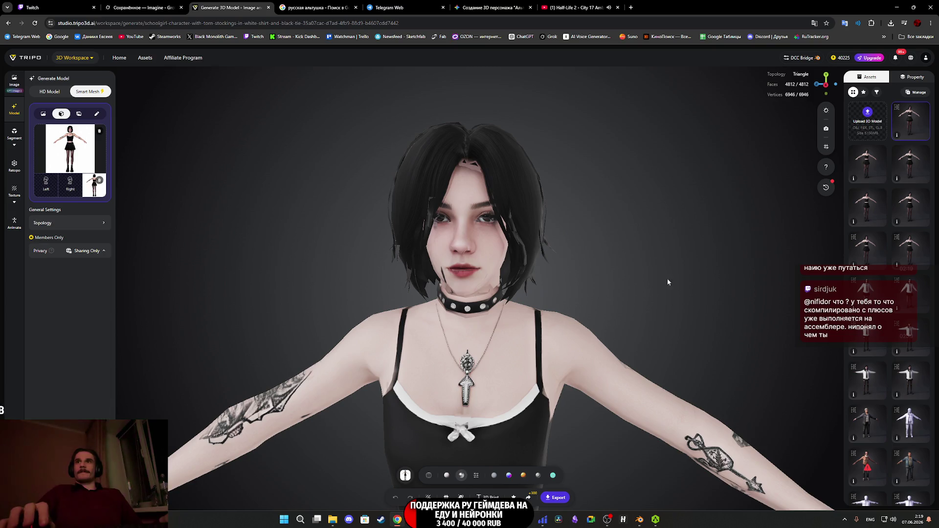
pyautogui.click(557, 498)
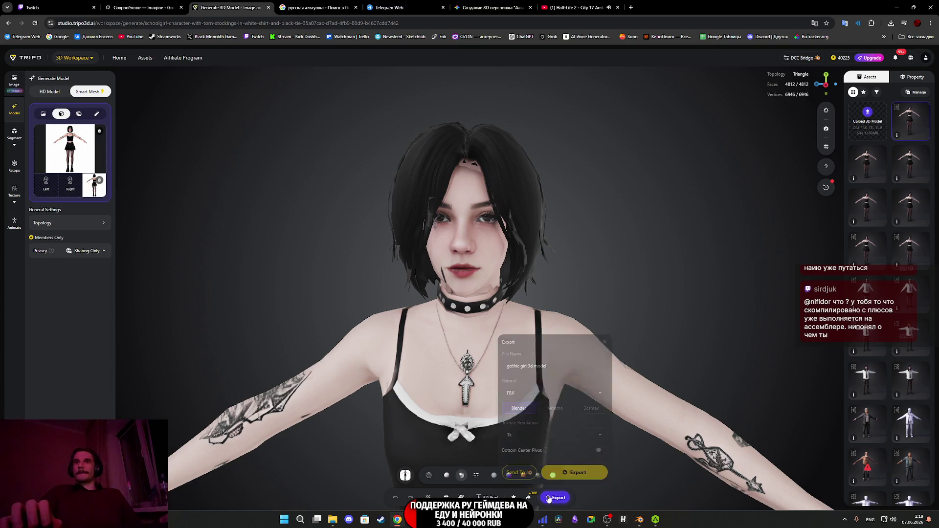
# Export the goth girl as FBX, saving gothic+girl+3d+model.zip (531 KB) to Downloads.
pyautogui.click(577, 473)
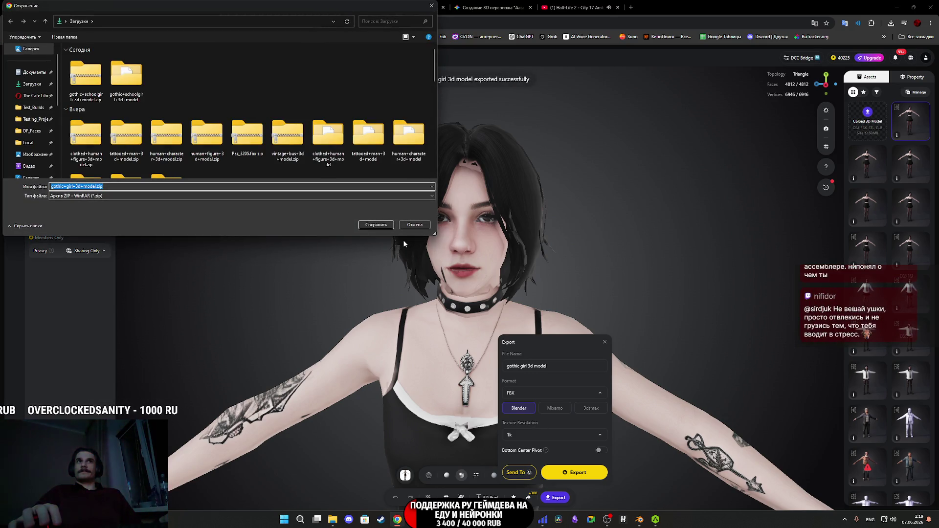
pyautogui.click(384, 229)
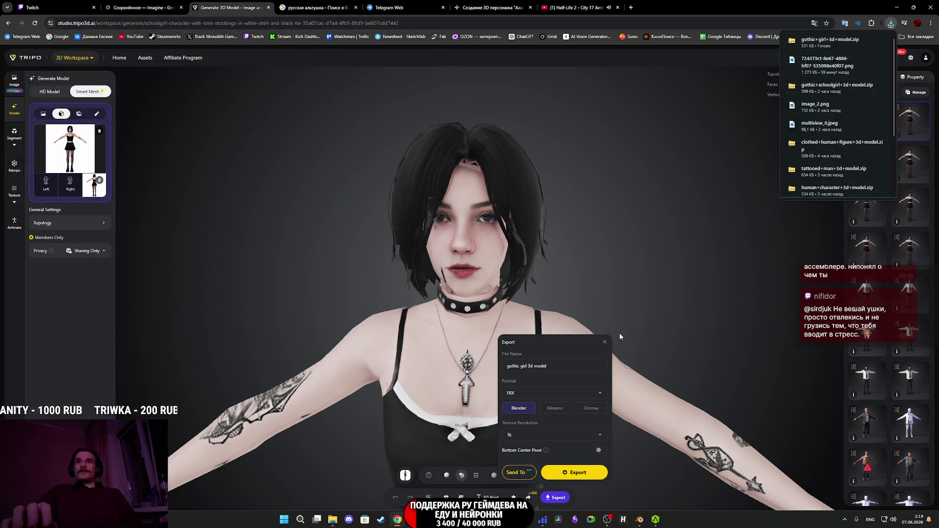
pyautogui.click(604, 342)
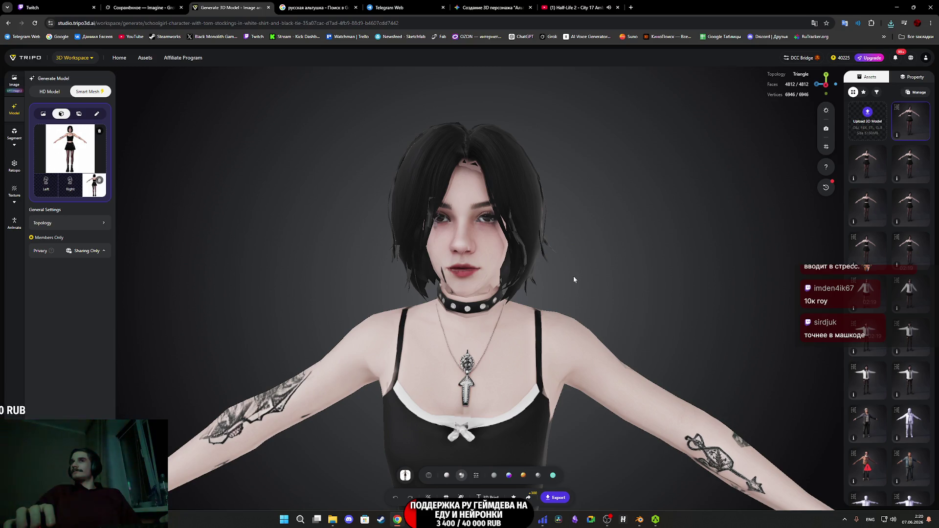
# Close the Gemini character-creation tab and return to Tripo's Image page showing the schoolgirl multi-views.
pyautogui.click(510, 3)
pyautogui.middleClick(510, 3)
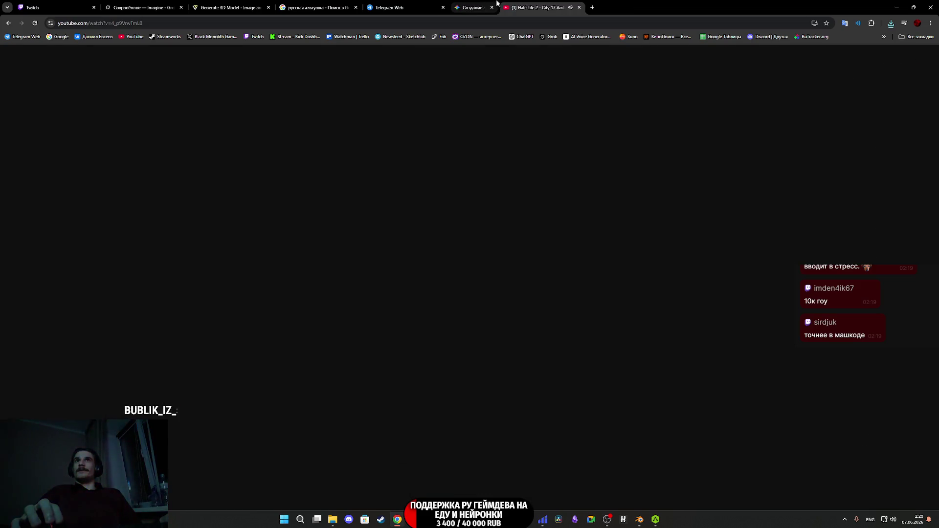
pyautogui.click(402, 7)
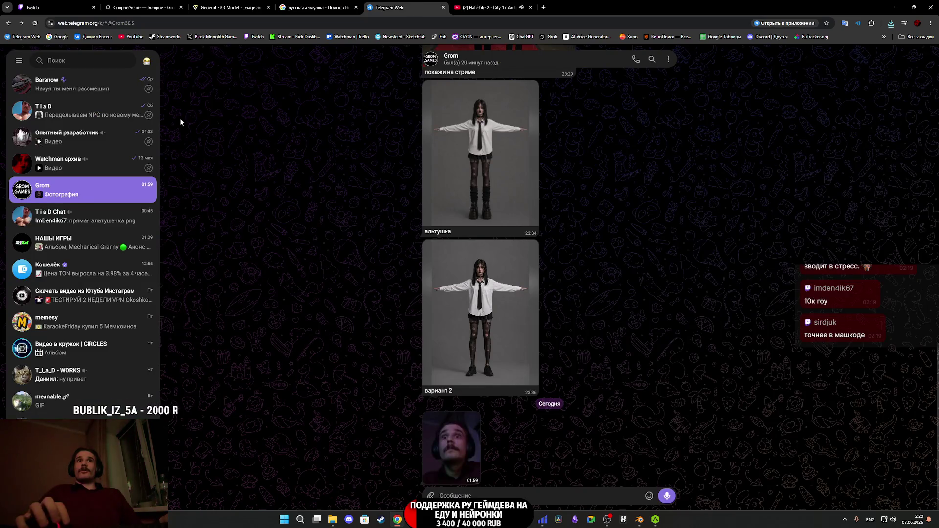
pyautogui.click(66, 4)
pyautogui.click(141, 8)
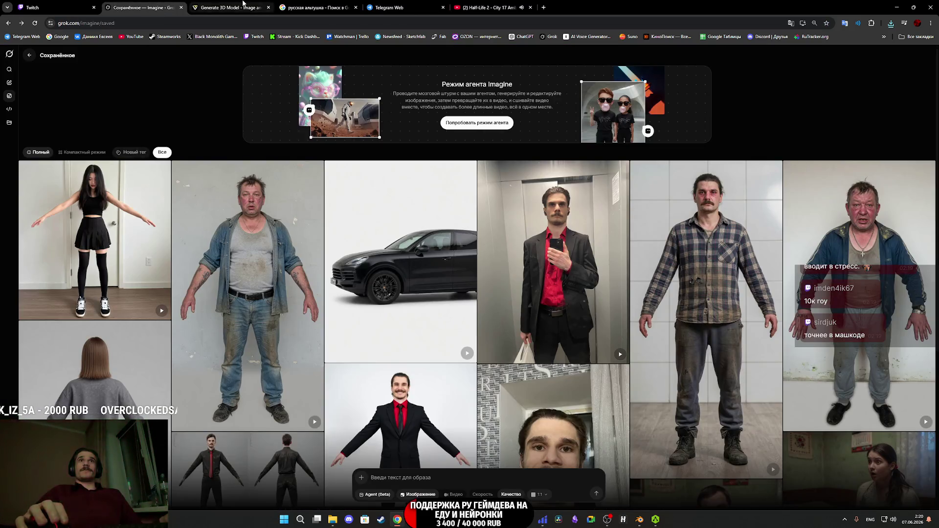
pyautogui.click(229, 7)
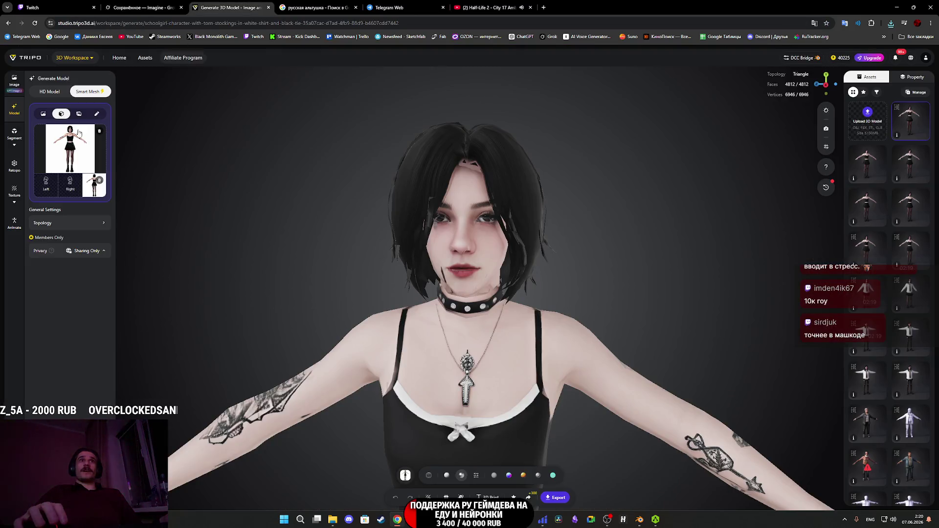
pyautogui.click(14, 84)
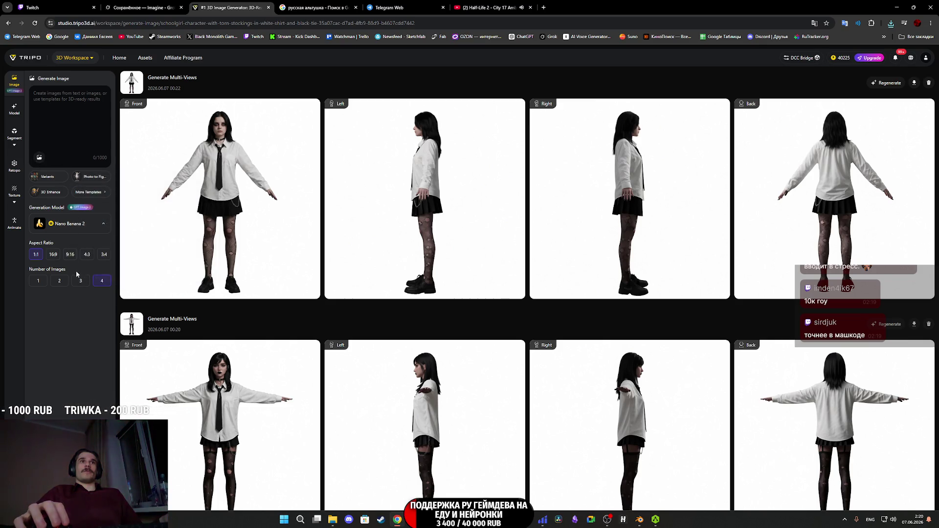
# Browse Tripo's image Generation Model list, then switch to Blender's rigged schoolgirl scene.
pyautogui.click(92, 226)
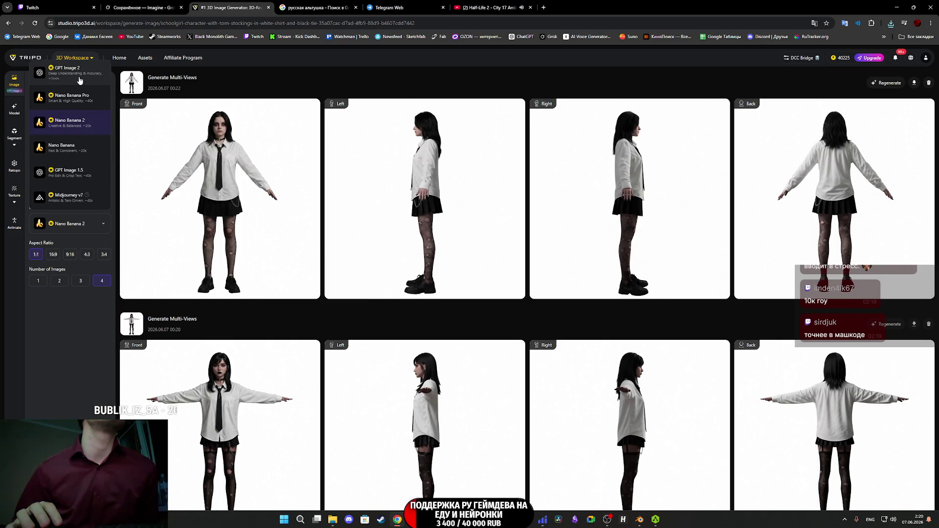
pyautogui.click(60, 317)
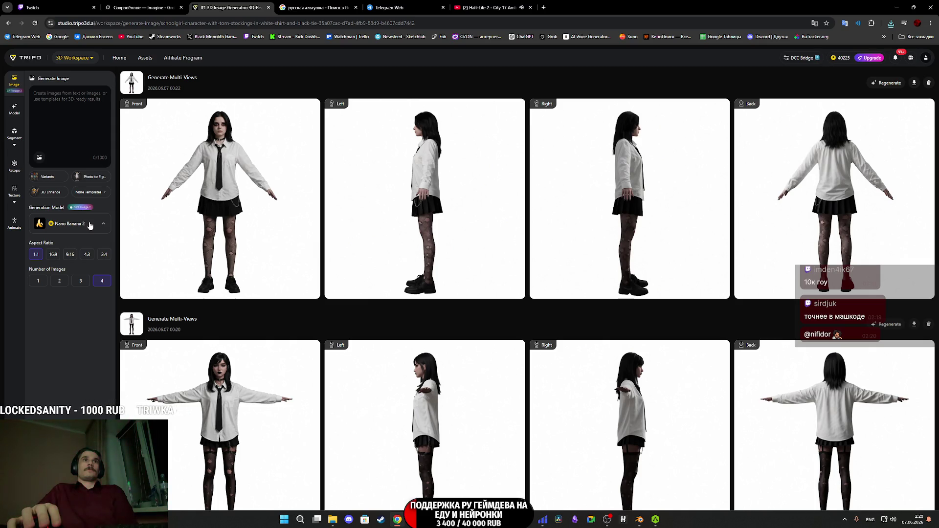
pyautogui.moveTo(54, 178)
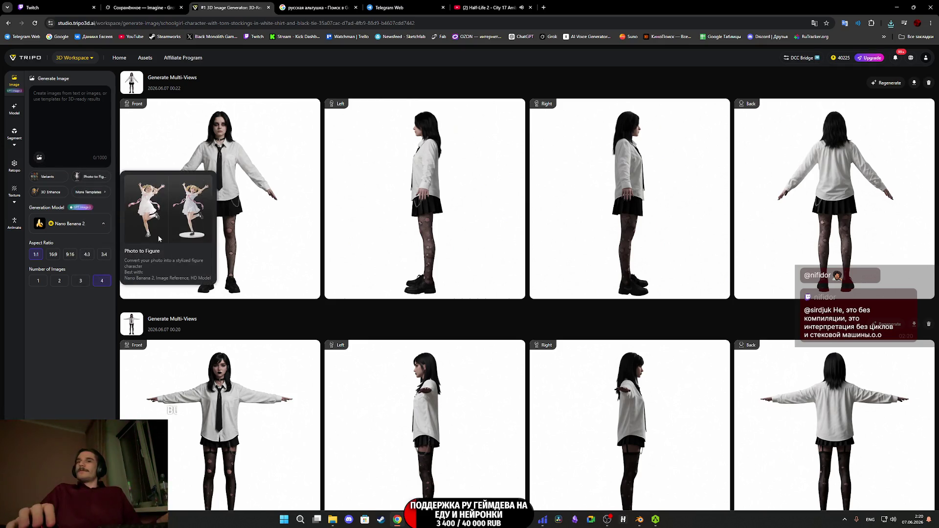
pyautogui.click(639, 519)
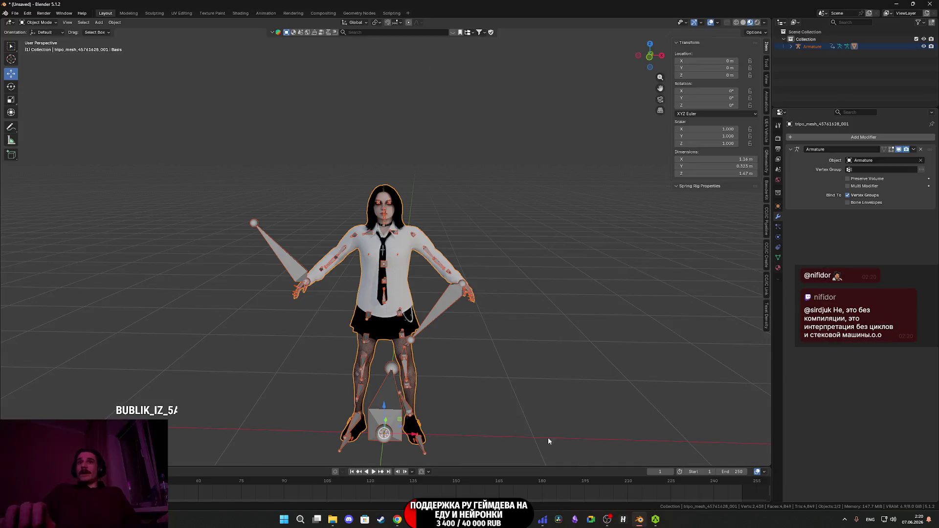
# Delete the old schoolgirl and her armature, then import the goth girl FBX from Downloads.
pyautogui.moveTo(489, 375); pyautogui.dragTo(489, 333, button='middle')
pyautogui.moveTo(525, 423)
pyautogui.mouseDown()
pyautogui.moveTo(444, 292)
pyautogui.moveTo(255, 141)
pyautogui.mouseUp()
pyautogui.press('Delete')
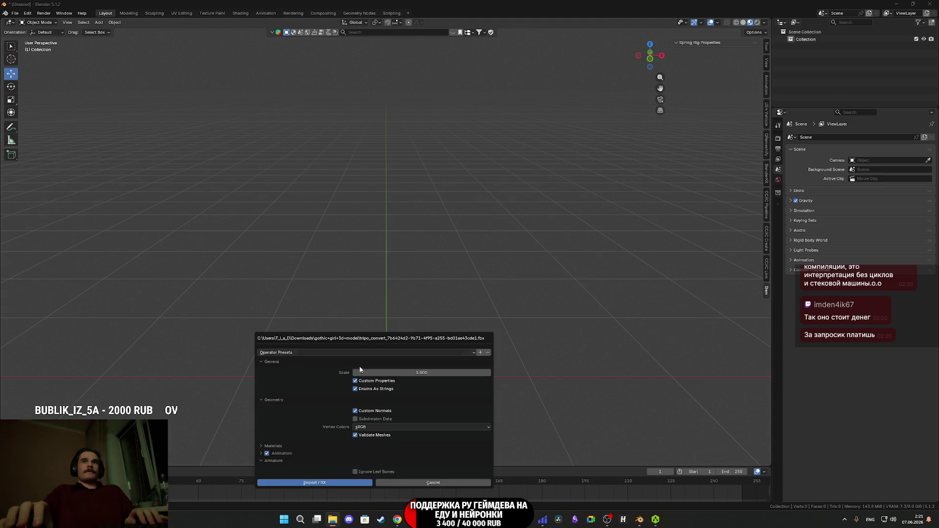
pyautogui.click(300, 482)
pyautogui.moveTo(352, 372)
pyautogui.mouseDown(button='middle')
pyautogui.moveTo(433, 360)
pyautogui.moveTo(429, 350)
pyautogui.mouseUp(button='middle')
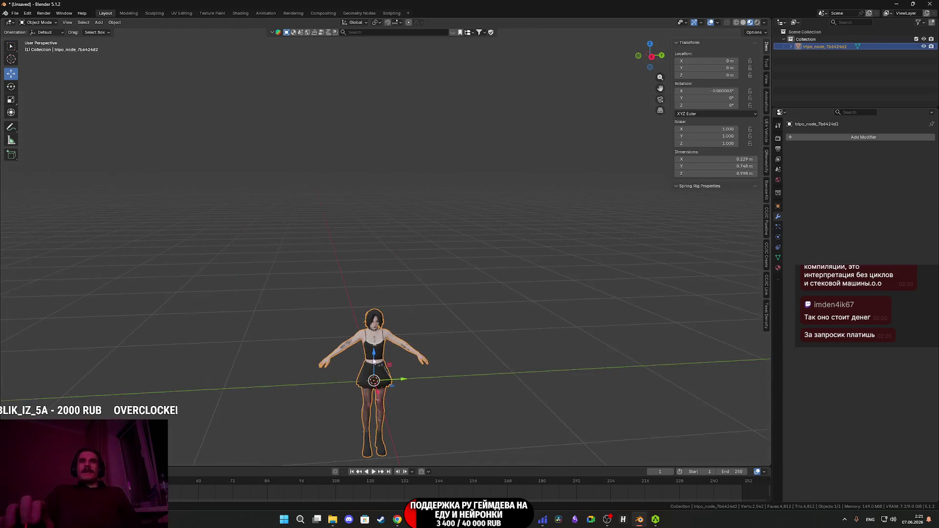
# In Solid shading, snap the 3D cursor to two selected edges on the shoe sole.
pyautogui.scroll(6, 428, 340)
pyautogui.press('Tab')
pyautogui.moveTo(463, 386)
pyautogui.mouseDown(button='middle')
pyautogui.moveTo(417, 291)
pyautogui.moveTo(408, 239)
pyautogui.mouseUp(button='middle')
pyautogui.press('z')
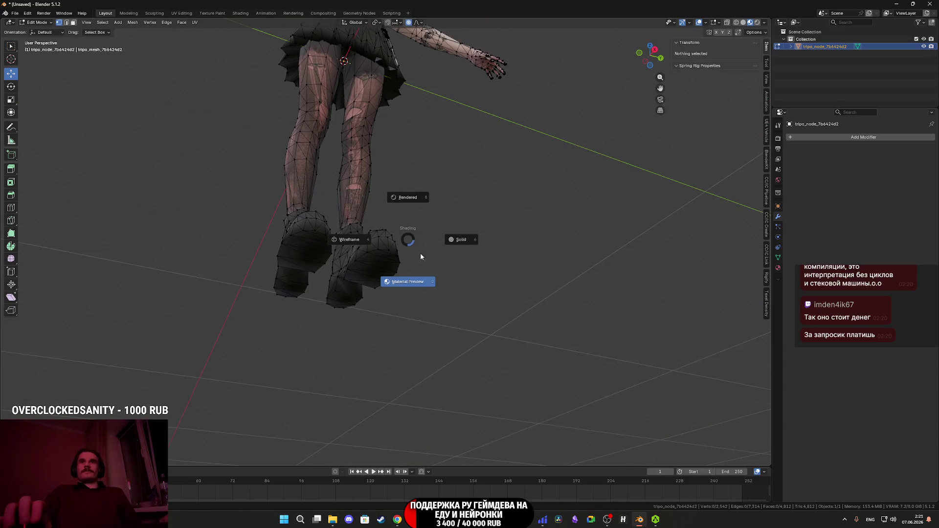
pyautogui.click(472, 248)
pyautogui.moveTo(473, 248)
pyautogui.mouseDown(button='middle')
pyautogui.moveTo(465, 259)
pyautogui.moveTo(499, 294)
pyautogui.moveTo(506, 288)
pyautogui.moveTo(470, 298)
pyautogui.moveTo(483, 301)
pyautogui.mouseUp(button='middle')
pyautogui.click(482, 300)
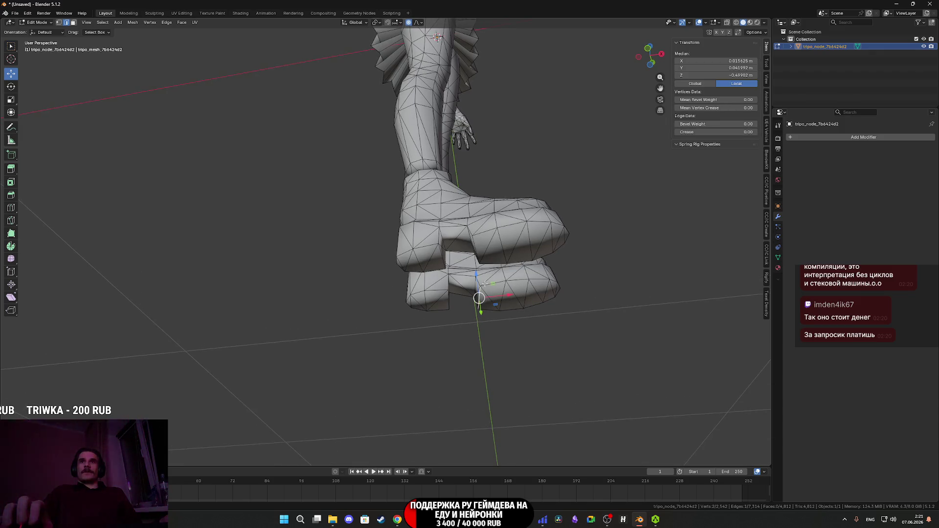
pyautogui.keyDown('shift'); pyautogui.click(477, 251); pyautogui.keyUp('shift')
pyautogui.hotkey('shift', 's')
pyautogui.click(477, 289)
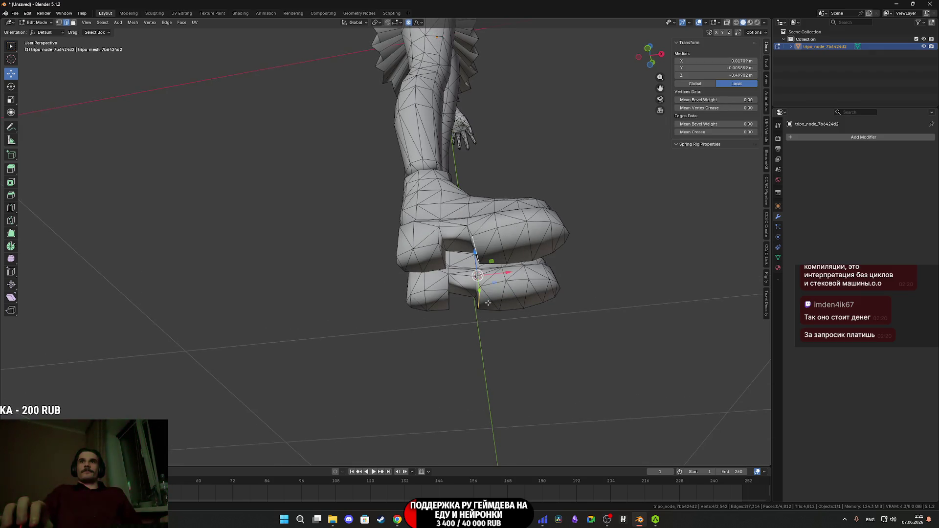
pyautogui.press('Tab')
# Move the model's origin to the 3D cursor at its feet.
pyautogui.click(117, 22)
pyautogui.moveTo(128, 39)
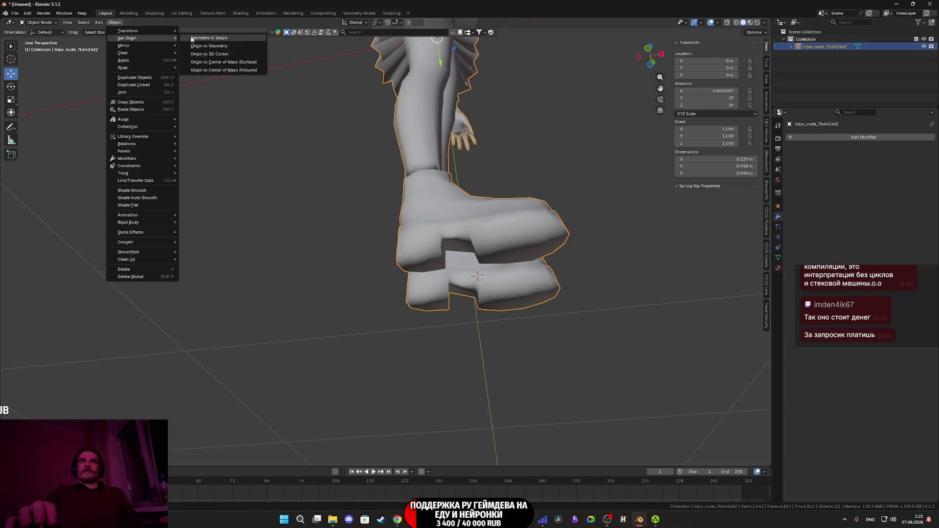
pyautogui.click(215, 54)
pyautogui.moveTo(216, 54)
pyautogui.mouseDown(button='middle')
pyautogui.moveTo(371, 227)
pyautogui.moveTo(386, 274)
pyautogui.moveTo(362, 280)
pyautogui.moveTo(336, 237)
pyautogui.moveTo(361, 273)
pyautogui.mouseUp(button='middle')
# Set the character's Location to 0, 0, 0 and its X rotation to 0.
pyautogui.scroll(-5, 372, 227)
pyautogui.scroll(-2, 361, 273)
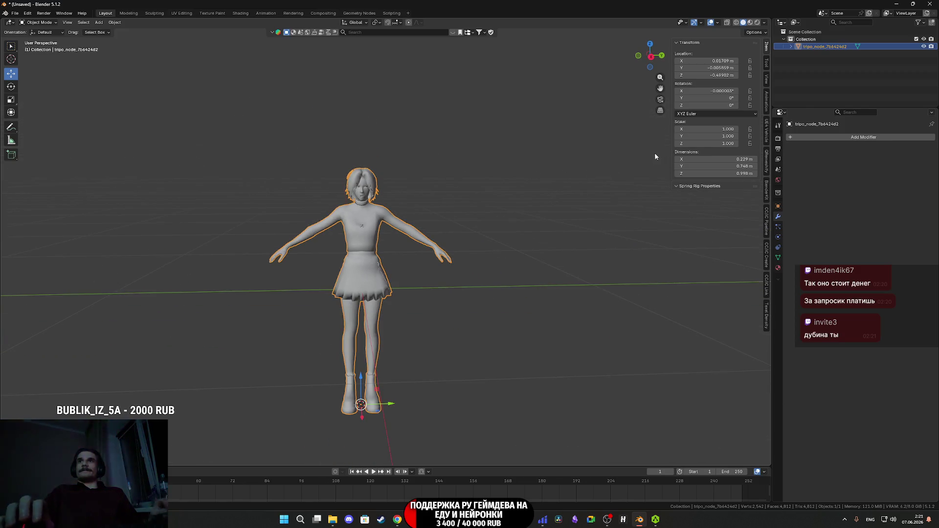
pyautogui.click(718, 76)
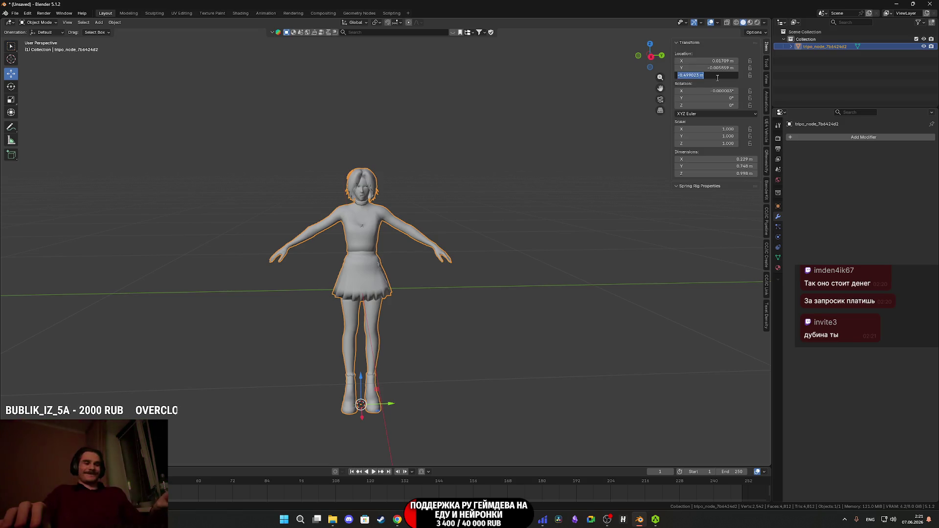
pyautogui.write('0')
pyautogui.hotkey('shift', 'Tab')
pyautogui.write('0')
pyautogui.hotkey('shift', 'Tab')
pyautogui.write('0')
pyautogui.press('Return')
pyautogui.click(724, 91)
pyautogui.write('0')
pyautogui.press('Return')
# Scale the character by 1.783 to about 1.78 m tall and apply the scale.
pyautogui.moveTo(572, 164)
pyautogui.mouseDown(button='middle')
pyautogui.moveTo(483, 210)
pyautogui.moveTo(487, 228)
pyautogui.mouseUp(button='middle')
pyautogui.press('s')
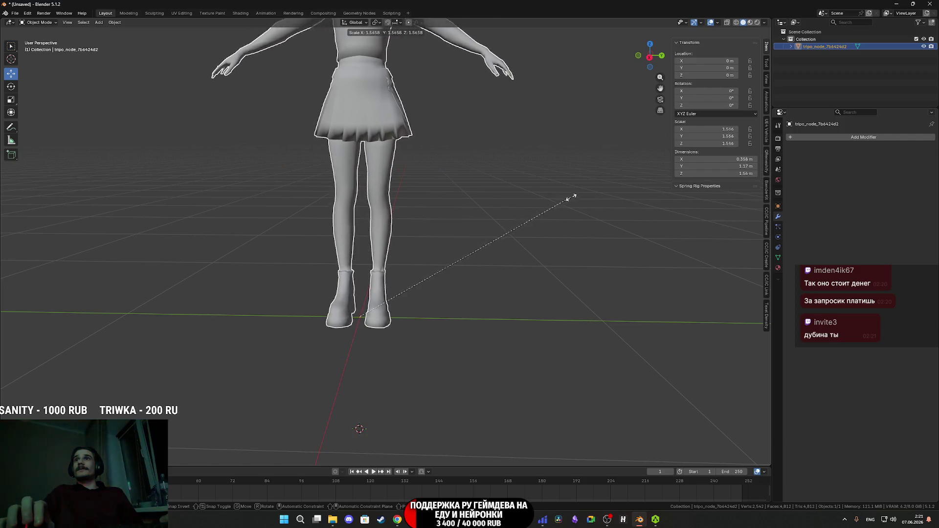
pyautogui.click(603, 184)
pyautogui.moveTo(586, 177)
pyautogui.keyDown('shift'); pyautogui.mouseDown(button='middle')
pyautogui.moveTo(564, 300)
pyautogui.moveTo(508, 266)
pyautogui.moveTo(498, 298)
pyautogui.mouseUp(button='middle'); pyautogui.keyUp('shift')
pyautogui.click(114, 22)
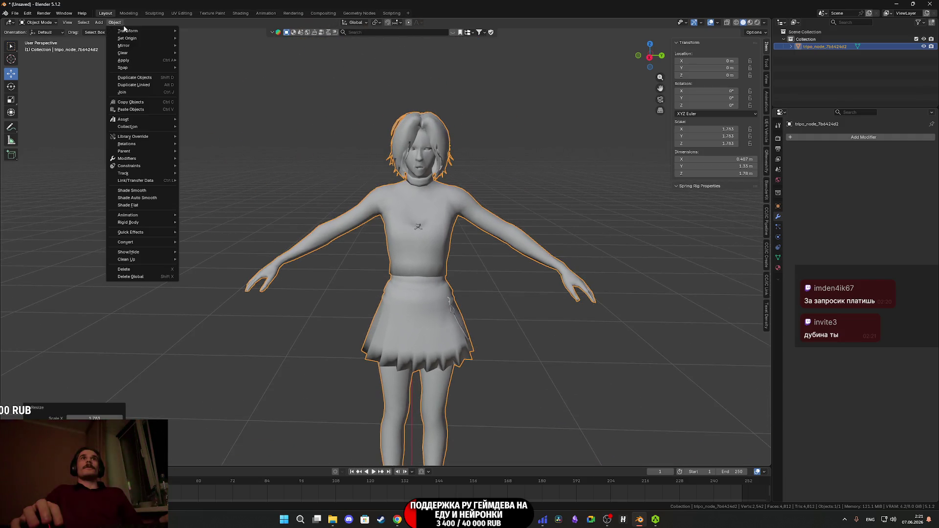
pyautogui.moveTo(131, 61)
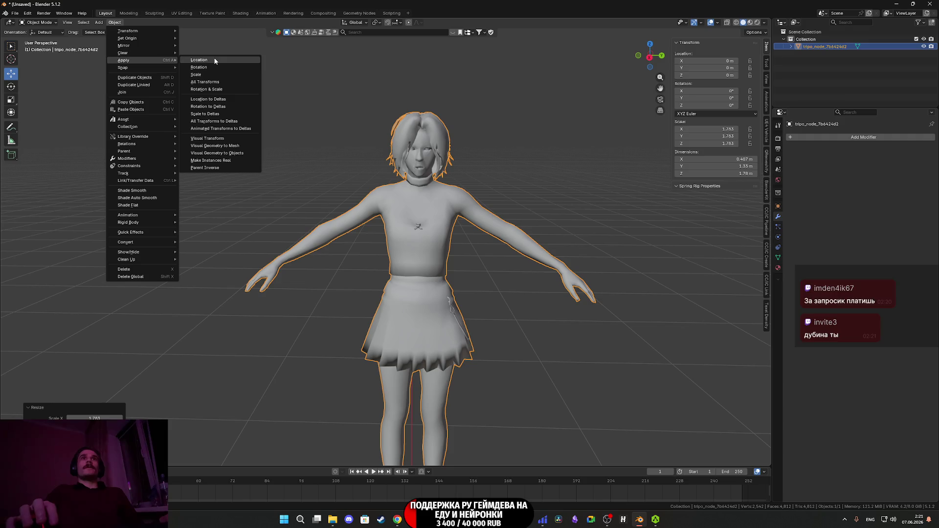
pyautogui.click(206, 76)
pyautogui.moveTo(431, 185)
pyautogui.mouseDown(button='middle')
pyautogui.moveTo(480, 185)
pyautogui.moveTo(430, 256)
pyautogui.mouseUp(button='middle')
pyautogui.rightClick(430, 254)
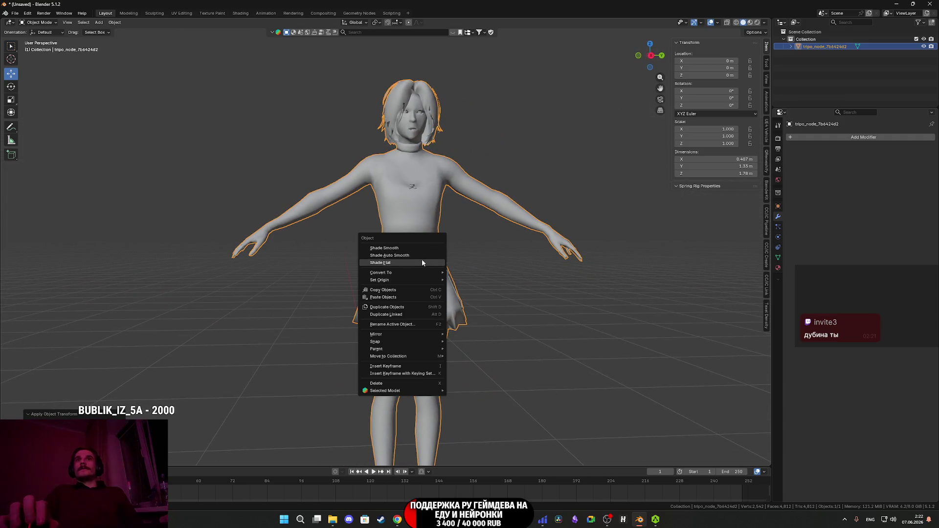
# Apply Shade Auto Smooth and raise the Smooth by Angle angle to 83.9°.
pyautogui.click(422, 263)
pyautogui.moveTo(430, 337)
pyautogui.mouseDown(button='middle')
pyautogui.moveTo(474, 350)
pyautogui.moveTo(412, 347)
pyautogui.moveTo(396, 357)
pyautogui.moveTo(408, 342)
pyautogui.mouseUp(button='middle')
pyautogui.scroll(5, 407, 342)
pyautogui.moveTo(881, 160); pyautogui.dragTo(896, 160)
pyautogui.scroll(-5, 357, 267)
pyautogui.moveTo(356, 269)
pyautogui.mouseDown(button='middle')
pyautogui.moveTo(348, 279)
pyautogui.moveTo(307, 280)
pyautogui.moveTo(377, 297)
pyautogui.moveTo(403, 271)
pyautogui.moveTo(398, 294)
pyautogui.moveTo(431, 290)
pyautogui.moveTo(399, 278)
pyautogui.moveTo(403, 303)
pyautogui.moveTo(535, 314)
pyautogui.moveTo(547, 307)
pyautogui.moveTo(425, 306)
pyautogui.mouseUp(button='middle')
pyautogui.scroll(2, 489, 307)
# Toggle Edit Mode to inspect the mesh wireframe on the figure's upper back.
pyautogui.press('Tab')
pyautogui.scroll(5, 356, 293)
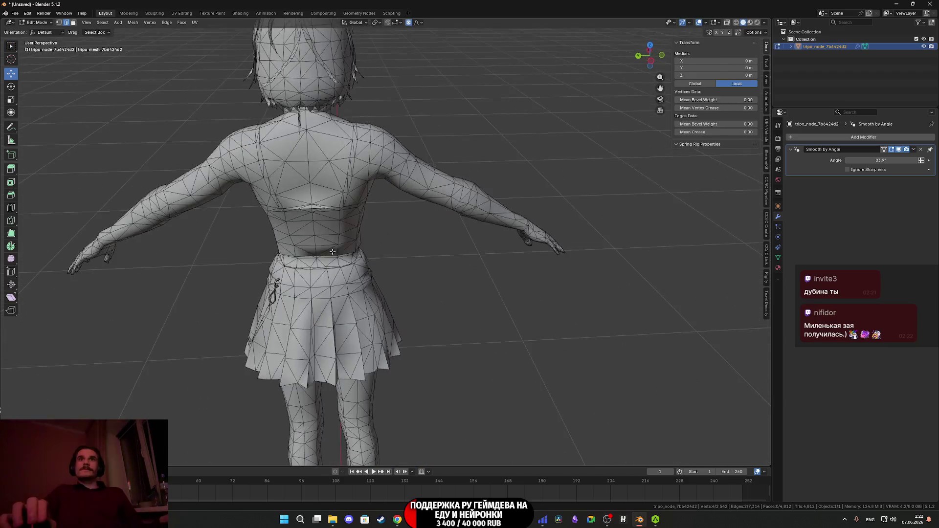
pyautogui.press('Tab')
pyautogui.moveTo(380, 312)
pyautogui.mouseDown(button='middle')
pyautogui.moveTo(409, 279)
pyautogui.moveTo(268, 368)
pyautogui.moveTo(368, 305)
pyautogui.mouseUp(button='middle')
pyautogui.press('Tab')
pyautogui.scroll(3, 367, 304)
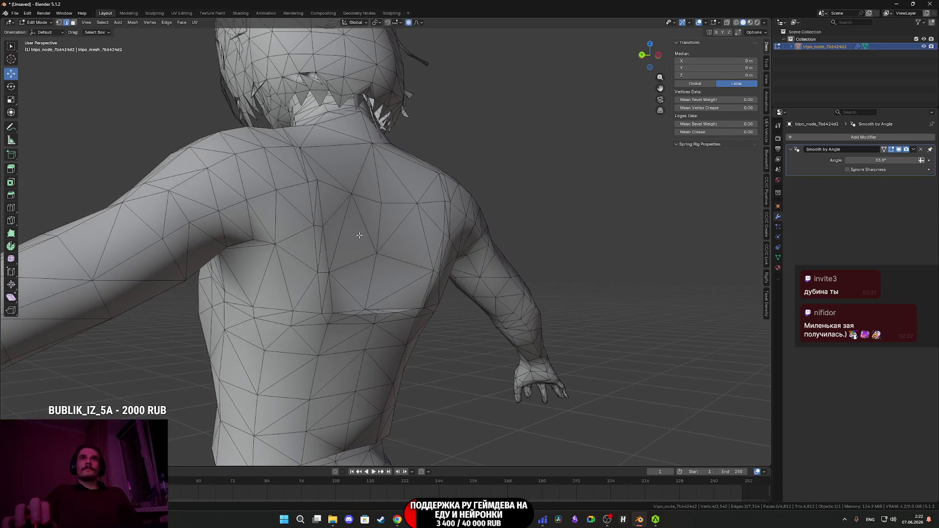
pyautogui.press('Tab')
pyautogui.scroll(-5, 345, 264)
pyautogui.scroll(2, 386, 284)
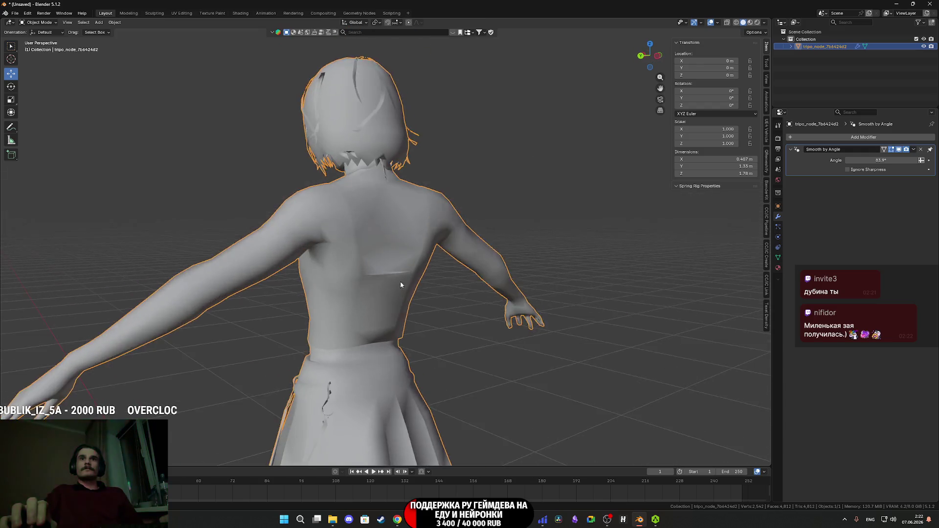
# Check the skirt's wireframe, then orbit round to the front of the head.
pyautogui.keyDown('shift'); pyautogui.moveTo(400, 284); pyautogui.dragTo(415, 236, button='middle'); pyautogui.keyUp('shift')
pyautogui.scroll(5, 415, 236)
pyautogui.press('Tab')
pyautogui.press('Tab')
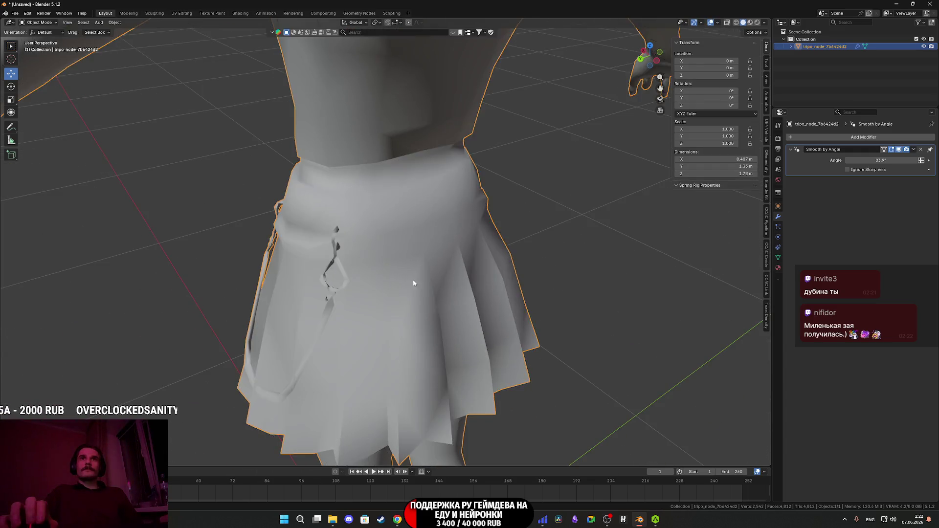
pyautogui.scroll(-5, 413, 251)
pyautogui.moveTo(474, 259); pyautogui.dragTo(401, 233, button='middle')
pyautogui.scroll(3, 363, 297)
pyautogui.scroll(-3, 363, 298)
pyautogui.moveTo(343, 307)
pyautogui.keyDown('shift'); pyautogui.mouseDown(button='middle')
pyautogui.moveTo(352, 299)
pyautogui.moveTo(373, 346)
pyautogui.moveTo(372, 311)
pyautogui.mouseUp(button='middle'); pyautogui.keyUp('shift')
pyautogui.scroll(4, 368, 319)
# Cycle viewport shading through Solid and Material Preview, ending in grey Solid.
pyautogui.press('z')
pyautogui.click(423, 311)
pyautogui.press('z')
pyautogui.click(408, 360)
pyautogui.press('z')
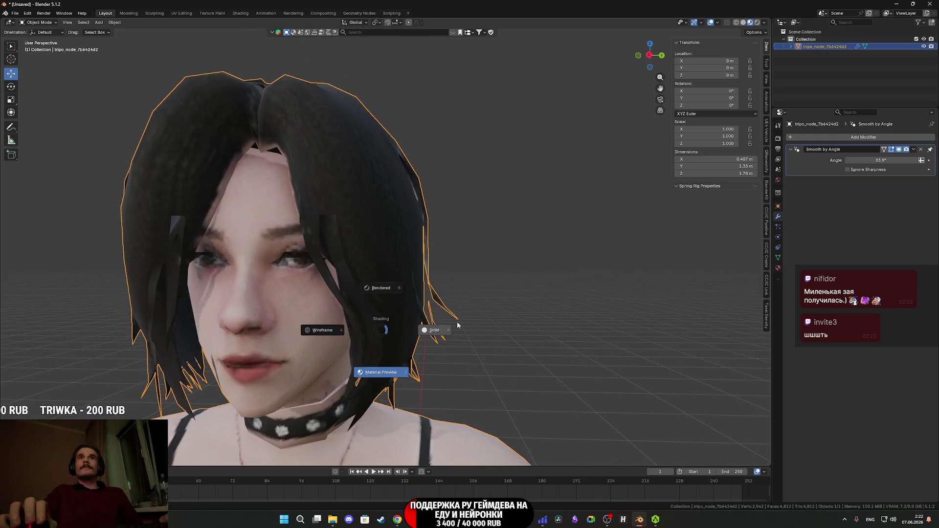
pyautogui.click(440, 327)
# In Edit Mode with face selection, select the linked eye piece, then a single eye face.
pyautogui.press('Tab')
pyautogui.scroll(3, 295, 254)
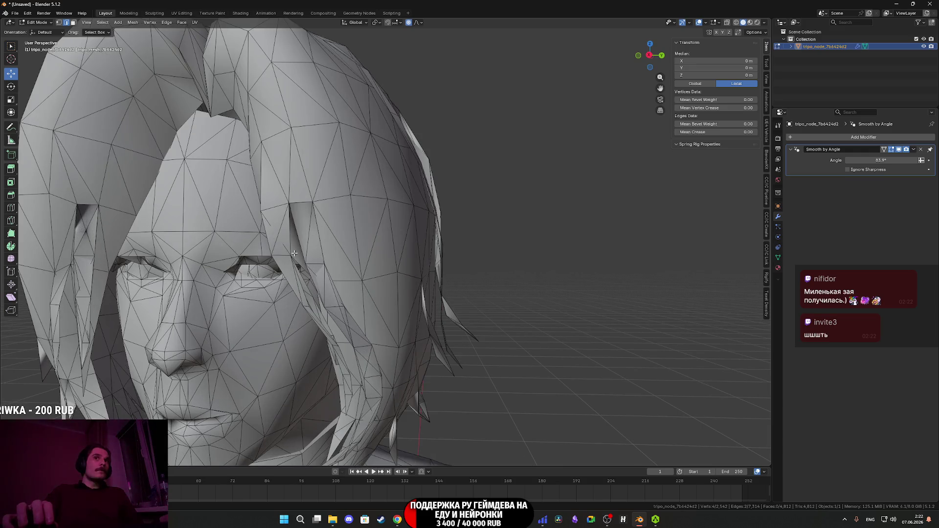
pyautogui.click(257, 260)
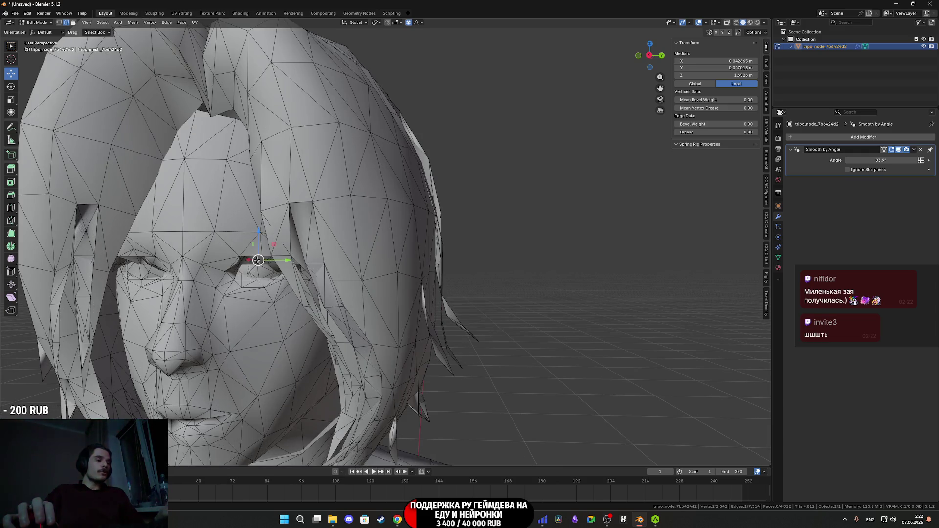
pyautogui.click(74, 22)
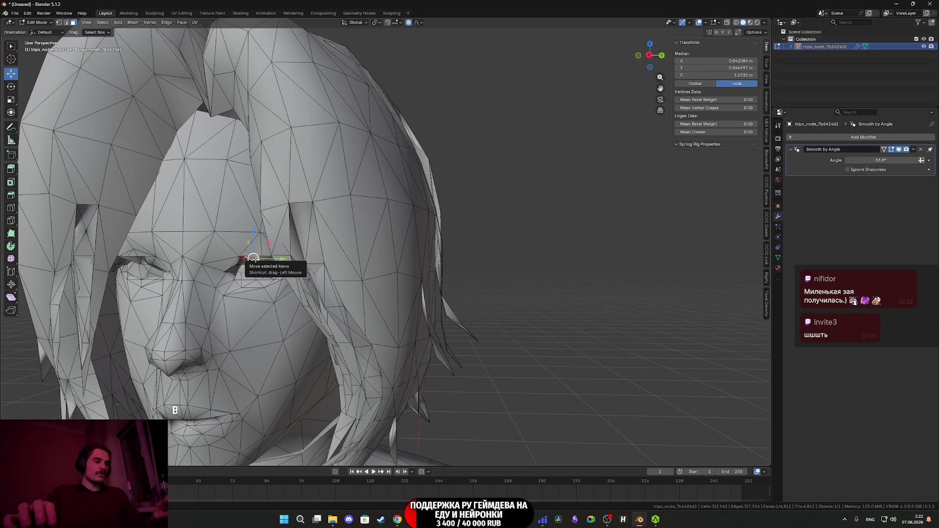
pyautogui.press('l')
pyautogui.click(262, 261)
# Orbit to the back of the head and return to Object Mode.
pyautogui.moveTo(271, 268)
pyautogui.mouseDown(button='middle')
pyautogui.moveTo(467, 294)
pyautogui.moveTo(313, 284)
pyautogui.moveTo(336, 272)
pyautogui.moveTo(375, 310)
pyautogui.moveTo(397, 282)
pyautogui.moveTo(491, 290)
pyautogui.mouseUp(button='middle')
pyautogui.scroll(5, 467, 294)
pyautogui.scroll(-5, 397, 287)
pyautogui.press('Tab')
pyautogui.scroll(6, 363, 293)
pyautogui.scroll(-4, 325, 291)
pyautogui.scroll(4, 374, 311)
pyautogui.scroll(-5, 397, 283)
# Switch the viewport to Material Preview to see the head's textures.
pyautogui.press('z')
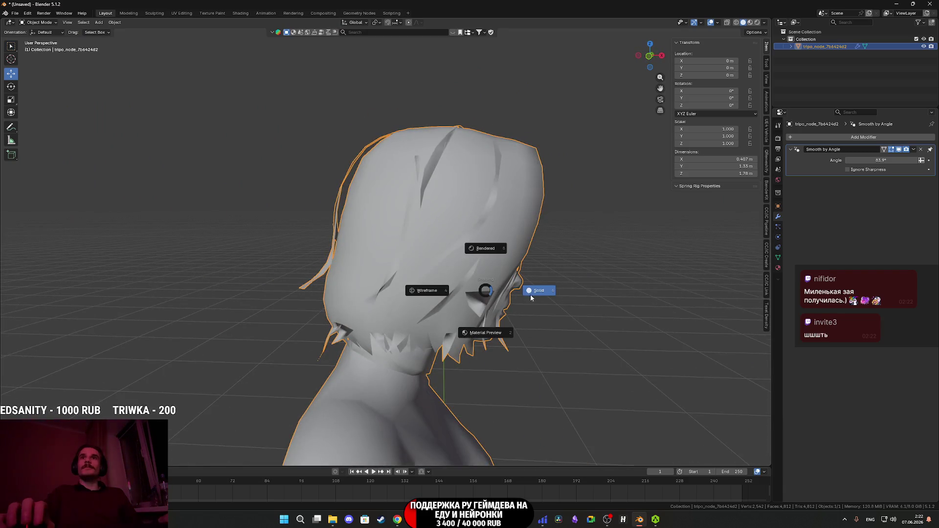
pyautogui.click(482, 329)
pyautogui.moveTo(483, 329); pyautogui.dragTo(388, 293, button='middle')
# In Edit Mode, select a hair face and its linked hair piece, then single hair faces.
pyautogui.press('Tab')
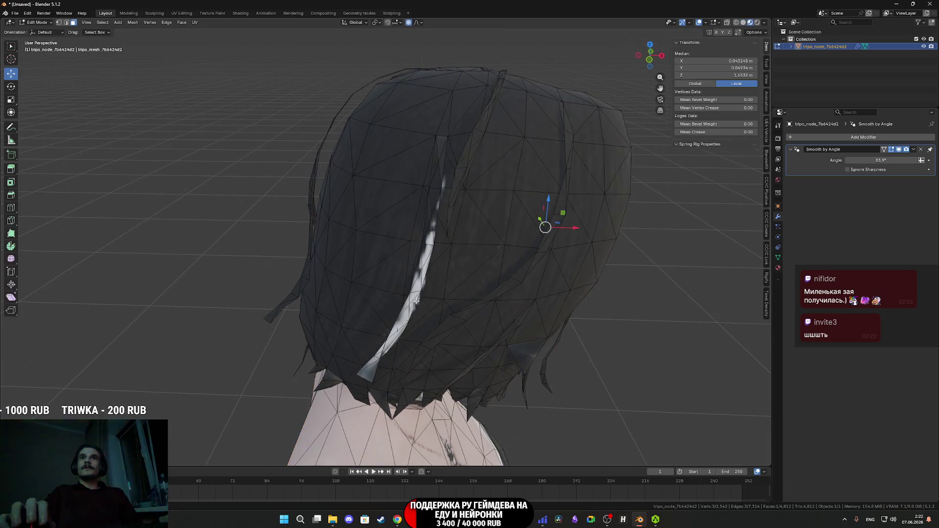
pyautogui.press('a')
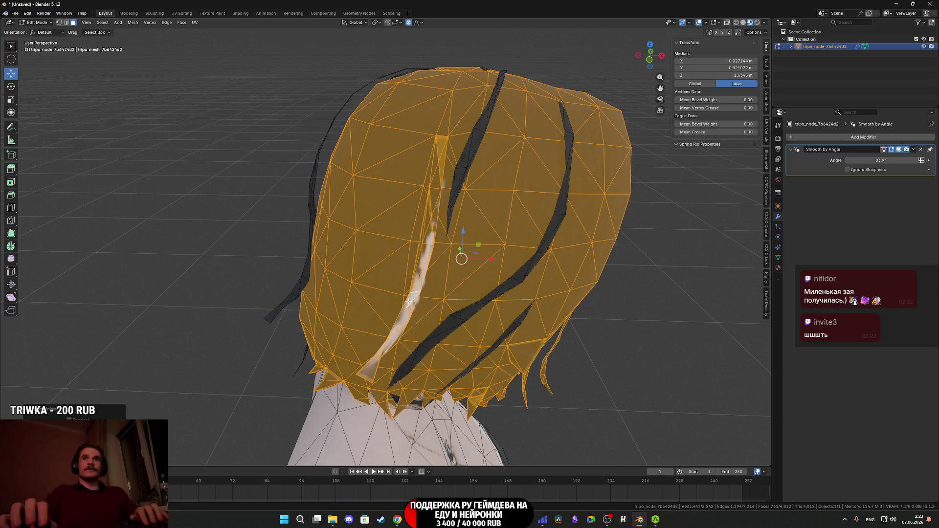
pyautogui.click(409, 303)
pyautogui.press('l')
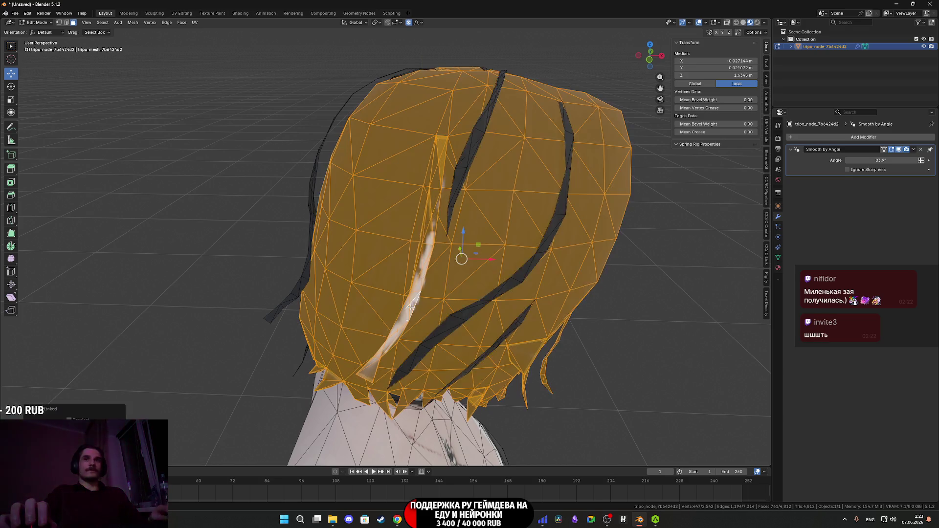
pyautogui.moveTo(410, 306)
pyautogui.mouseDown(button='middle')
pyautogui.moveTo(383, 254)
pyautogui.moveTo(406, 322)
pyautogui.moveTo(398, 330)
pyautogui.moveTo(361, 315)
pyautogui.mouseUp(button='middle')
pyautogui.click(392, 278)
pyautogui.scroll(1, 362, 314)
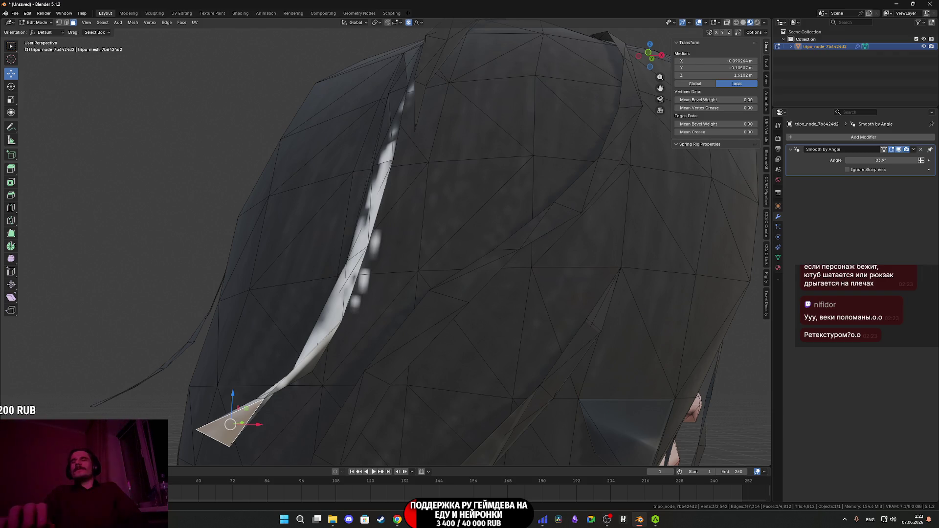
# Delete the six selected stray faces in the white strip at the back of the hair.
pyautogui.moveTo(472, 216)
pyautogui.mouseDown(button='middle')
pyautogui.moveTo(470, 272)
pyautogui.moveTo(499, 281)
pyautogui.moveTo(325, 265)
pyautogui.moveTo(455, 207)
pyautogui.moveTo(353, 170)
pyautogui.moveTo(325, 195)
pyautogui.moveTo(381, 306)
pyautogui.mouseUp(button='middle')
pyautogui.scroll(-5, 460, 275)
pyautogui.scroll(-5, 386, 264)
pyautogui.scroll(5, 414, 266)
pyautogui.scroll(-4, 324, 265)
pyautogui.scroll(3, 455, 207)
pyautogui.scroll(-3, 455, 206)
pyautogui.scroll(5, 354, 170)
pyautogui.scroll(-5, 353, 170)
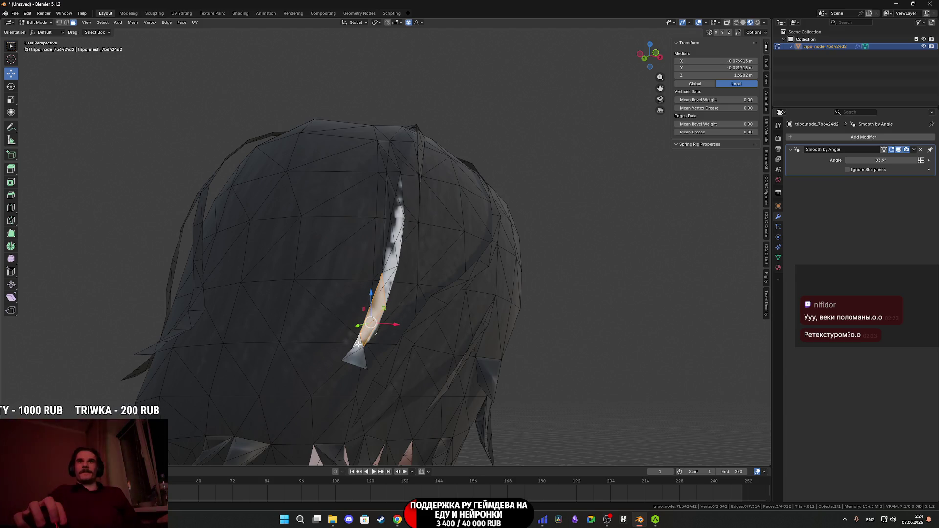
pyautogui.moveTo(364, 348)
pyautogui.mouseDown(button='middle')
pyautogui.moveTo(398, 342)
pyautogui.moveTo(375, 323)
pyautogui.mouseUp(button='middle')
pyautogui.press('x')
pyautogui.click(396, 327)
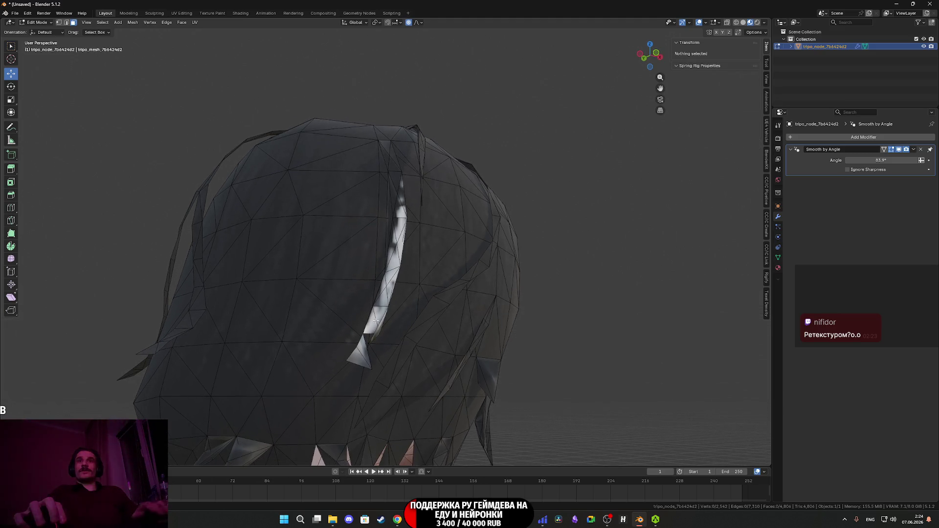
# Delete further stray faces along the white strip, including four more selected faces.
pyautogui.click(374, 321)
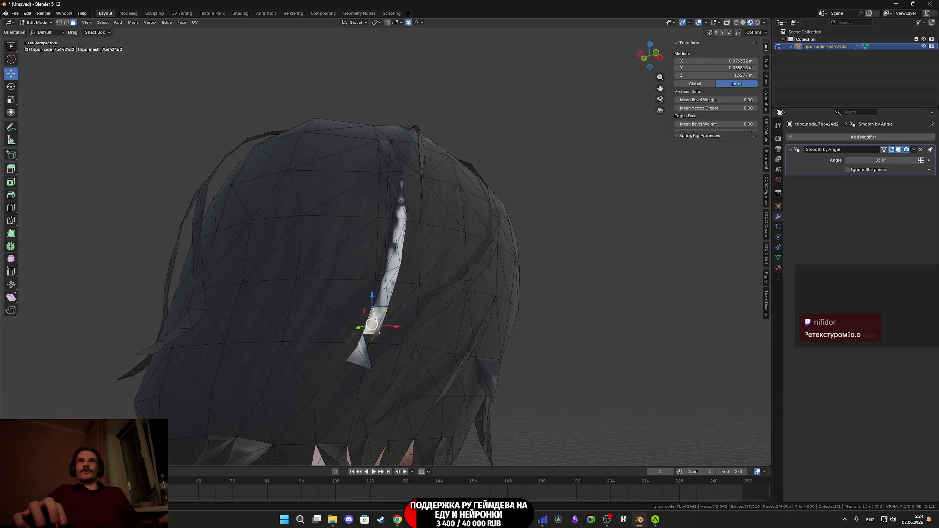
pyautogui.press('x')
pyautogui.click(368, 345)
pyautogui.moveTo(368, 345); pyautogui.dragTo(403, 321, button='middle')
pyautogui.scroll(5, 403, 321)
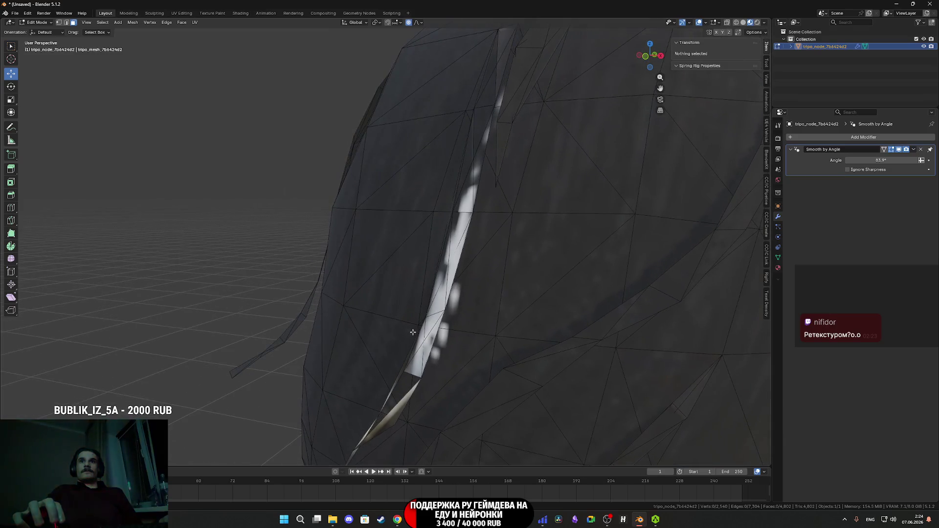
pyautogui.click(419, 361)
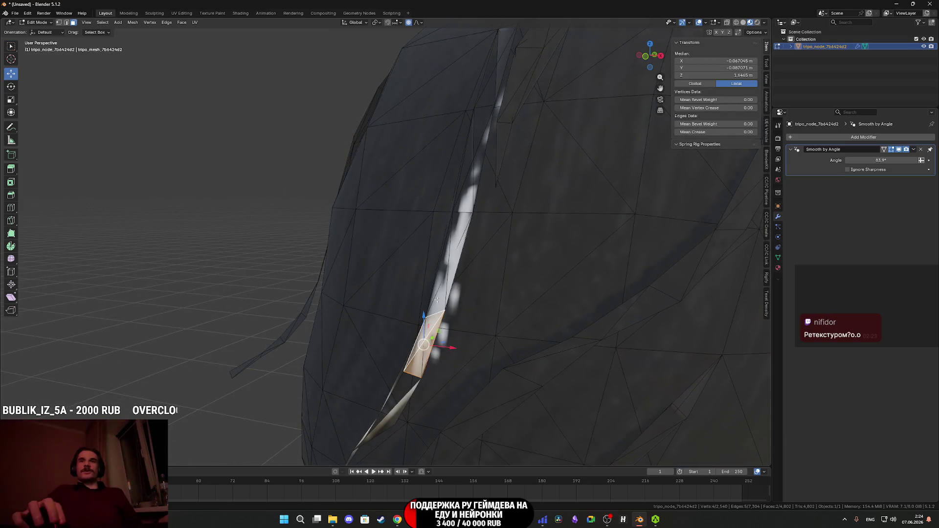
pyautogui.rightClick(452, 260)
pyautogui.click(453, 264)
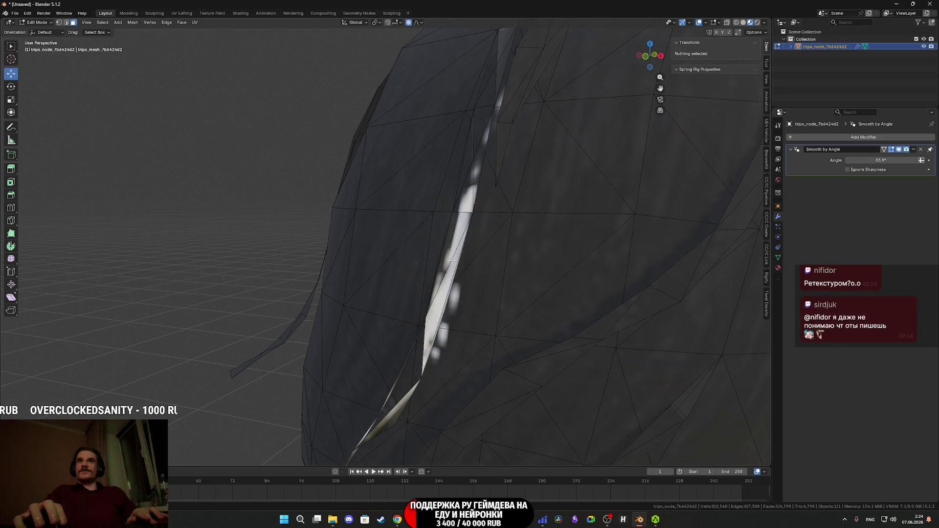
# Select another stray face on a hair strand for deletion.
pyautogui.scroll(-5, 483, 267)
pyautogui.moveTo(483, 267); pyautogui.dragTo(421, 294, button='middle')
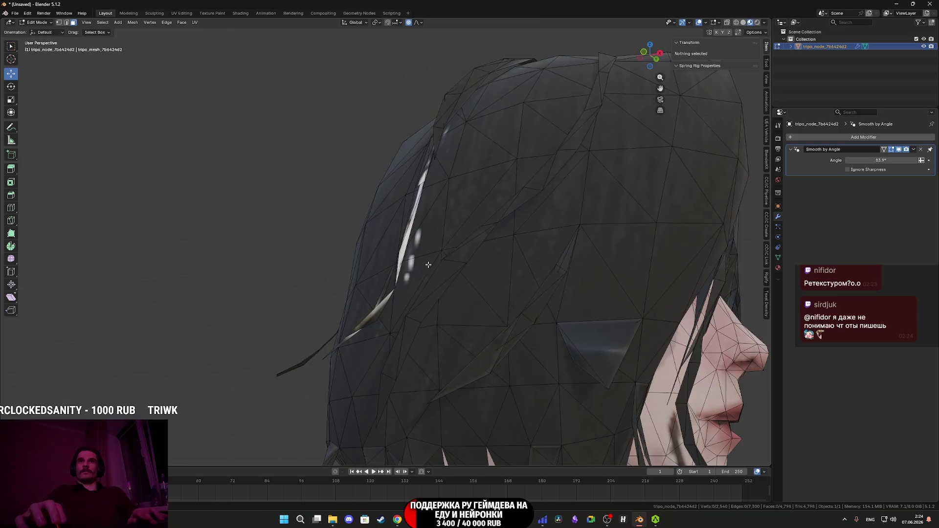
pyautogui.scroll(5, 402, 318)
pyautogui.click(381, 342)
pyautogui.rightClick(381, 342)
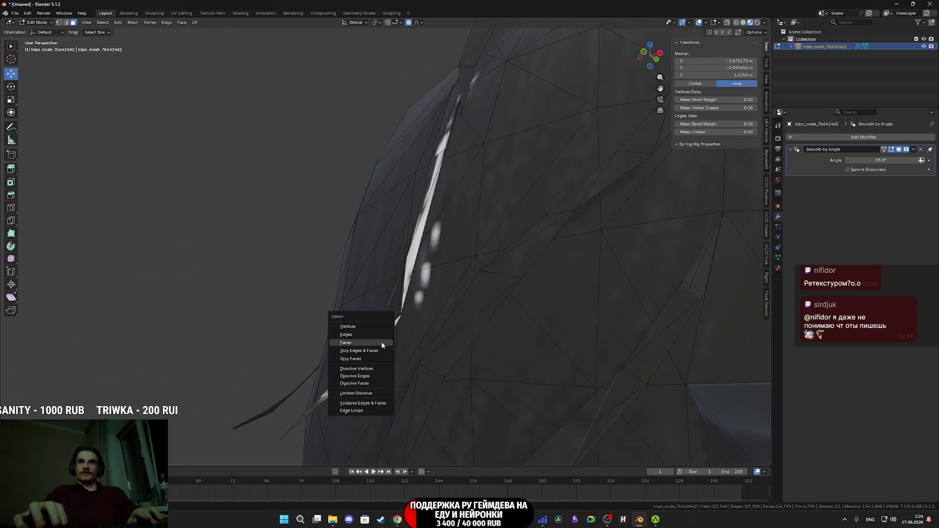
# Delete three stray hair faces along the lower edge of the pale gap.
pyautogui.click(381, 346)
pyautogui.moveTo(381, 346); pyautogui.dragTo(402, 345, button='middle')
pyautogui.click(364, 317)
pyautogui.rightClick(362, 317)
pyautogui.click(359, 317)
pyautogui.click(316, 361)
pyautogui.rightClick(316, 361)
pyautogui.click(313, 361)
# From the back of the head, delete two sliver faces inside the gap.
pyautogui.scroll(-5, 367, 339)
pyautogui.moveTo(367, 339)
pyautogui.mouseDown(button='middle')
pyautogui.moveTo(424, 361)
pyautogui.moveTo(422, 370)
pyautogui.moveTo(439, 305)
pyautogui.mouseUp(button='middle')
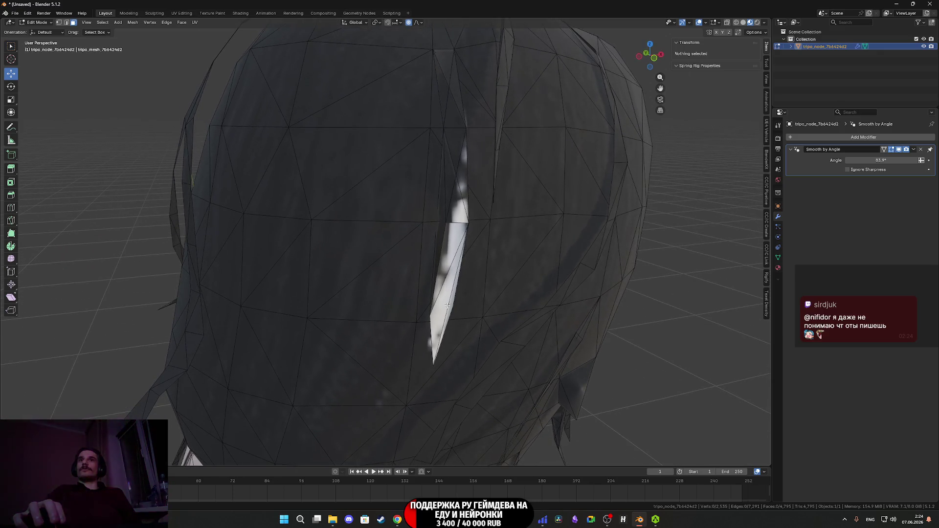
pyautogui.scroll(3, 447, 302)
pyautogui.click(475, 256)
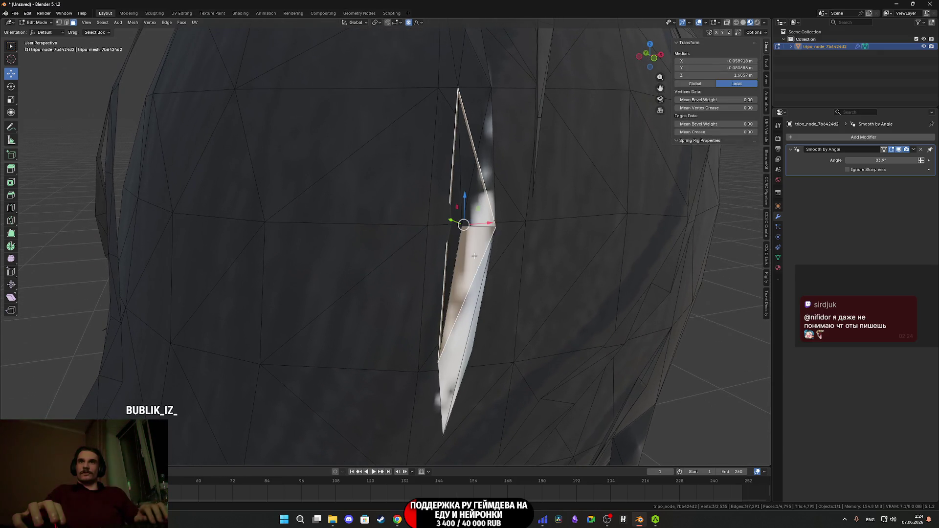
pyautogui.click(464, 319)
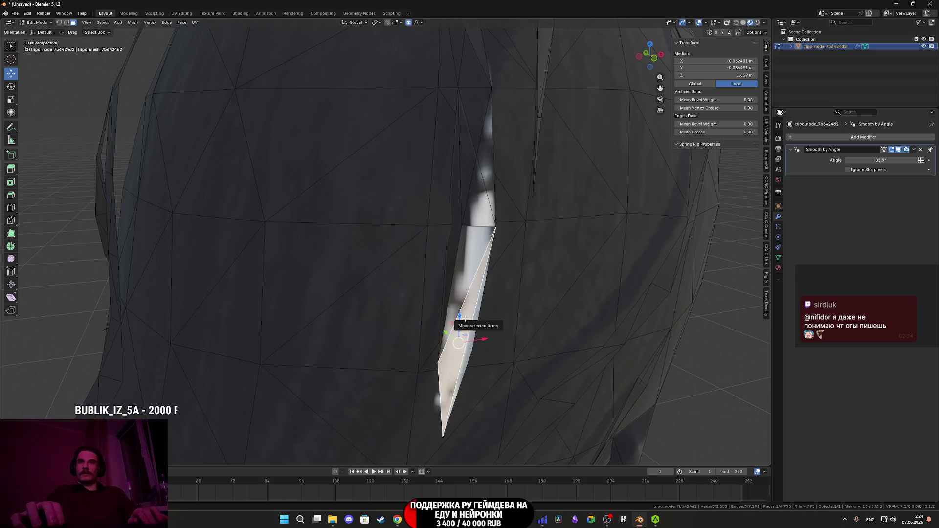
pyautogui.press('x')
pyautogui.click(466, 318)
pyautogui.click(471, 334)
pyautogui.press('x')
pyautogui.click(471, 335)
# Remove two more thin sliver faces higher up the hair's pale strip.
pyautogui.moveTo(465, 331)
pyautogui.mouseDown(button='middle')
pyautogui.moveTo(418, 294)
pyautogui.moveTo(430, 311)
pyautogui.moveTo(425, 244)
pyautogui.moveTo(448, 256)
pyautogui.mouseUp(button='middle')
pyautogui.click(426, 239)
pyautogui.press('x')
pyautogui.click(427, 239)
pyautogui.click(463, 224)
pyautogui.press('x')
pyautogui.click(461, 225)
# Delete one last sliver face near the gap, reaching 4,790 faces.
pyautogui.moveTo(461, 225); pyautogui.dragTo(454, 214, button='middle')
pyautogui.click(454, 214)
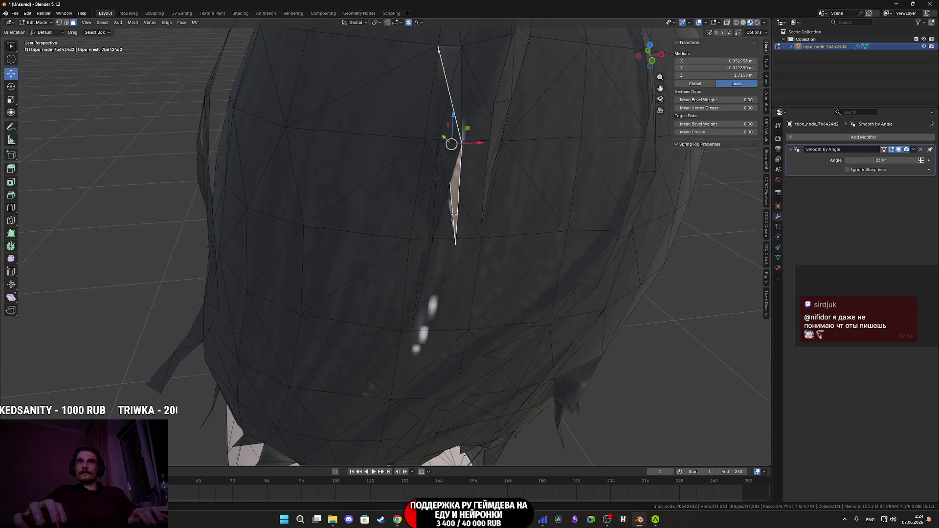
pyautogui.click(451, 211)
pyautogui.press('x')
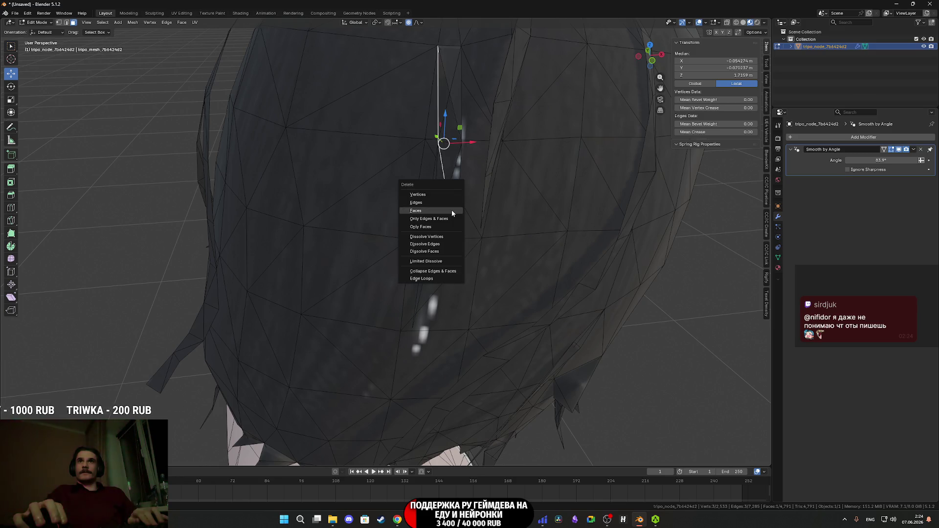
pyautogui.click(451, 210)
pyautogui.moveTo(451, 210); pyautogui.dragTo(445, 264, button='middle')
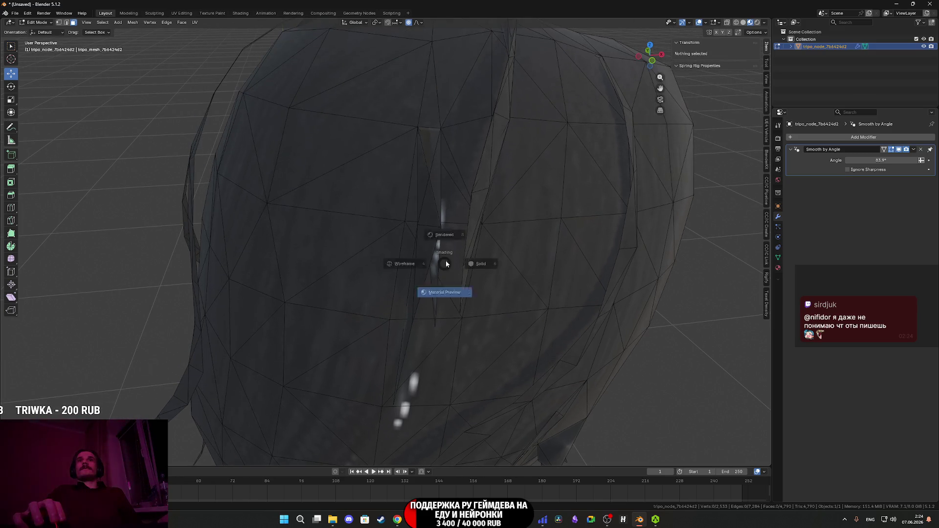
# In plain solid shading, delete the first two sliver faces at the hair seam.
pyautogui.click(504, 267)
pyautogui.moveTo(504, 267)
pyautogui.mouseDown(button='middle')
pyautogui.moveTo(430, 264)
pyautogui.moveTo(411, 234)
pyautogui.moveTo(413, 326)
pyautogui.moveTo(433, 308)
pyautogui.moveTo(432, 205)
pyautogui.mouseUp(button='middle')
pyautogui.click(416, 250)
pyautogui.press('x')
pyautogui.click(416, 251)
pyautogui.click(411, 233)
pyautogui.press('x')
pyautogui.click(408, 229)
# Delete four more sliver faces along the seam, including the one behind.
pyautogui.click(427, 319)
pyautogui.press('x')
pyautogui.click(427, 318)
pyautogui.click(432, 206)
pyautogui.press('x')
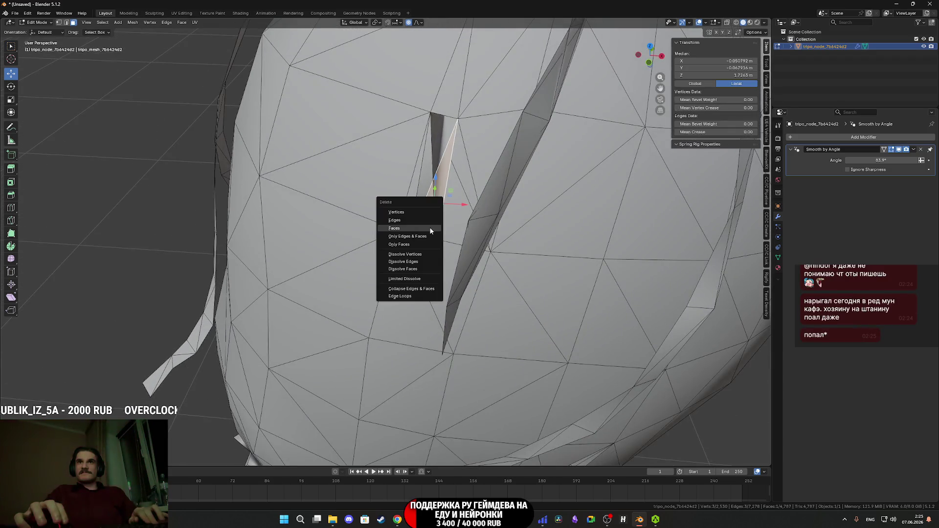
pyautogui.click(432, 206)
pyautogui.click(431, 205)
pyautogui.press('x')
pyautogui.click(424, 186)
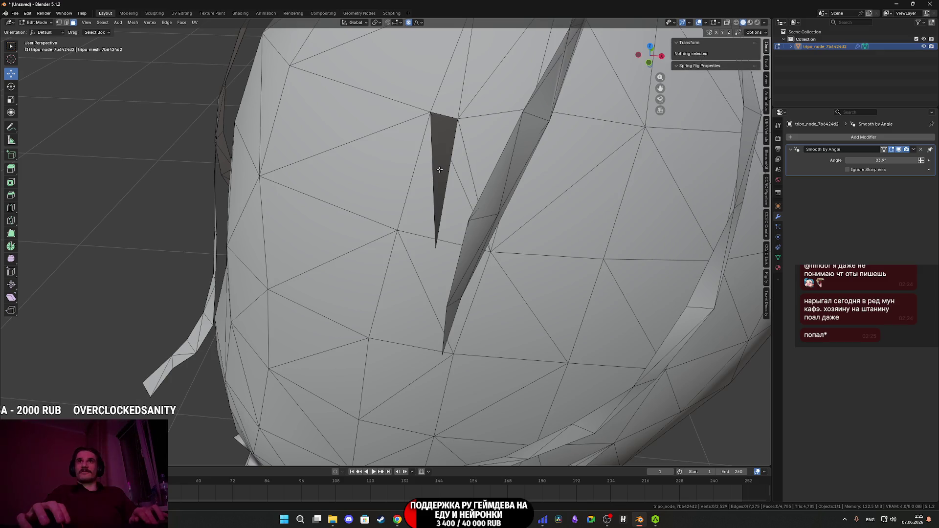
pyautogui.click(439, 171)
pyautogui.press('x')
pyautogui.click(439, 172)
# Check the seam in material preview, then delete three faces at the gap in solid view.
pyautogui.moveTo(439, 172)
pyautogui.mouseDown(button='middle')
pyautogui.moveTo(391, 252)
pyautogui.moveTo(387, 230)
pyautogui.moveTo(395, 265)
pyautogui.moveTo(330, 273)
pyautogui.moveTo(418, 253)
pyautogui.moveTo(500, 271)
pyautogui.moveTo(431, 273)
pyautogui.moveTo(406, 253)
pyautogui.mouseUp(button='middle')
pyautogui.scroll(-3, 395, 264)
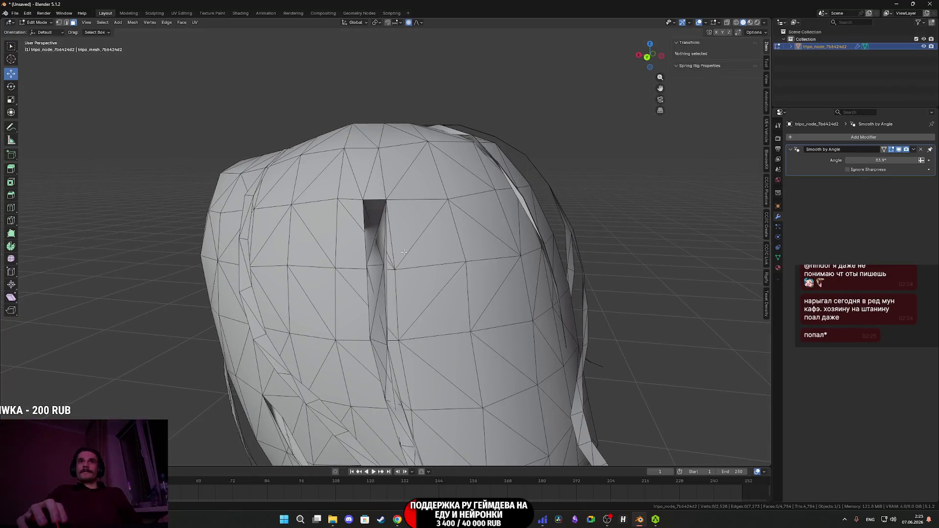
pyautogui.click(411, 296)
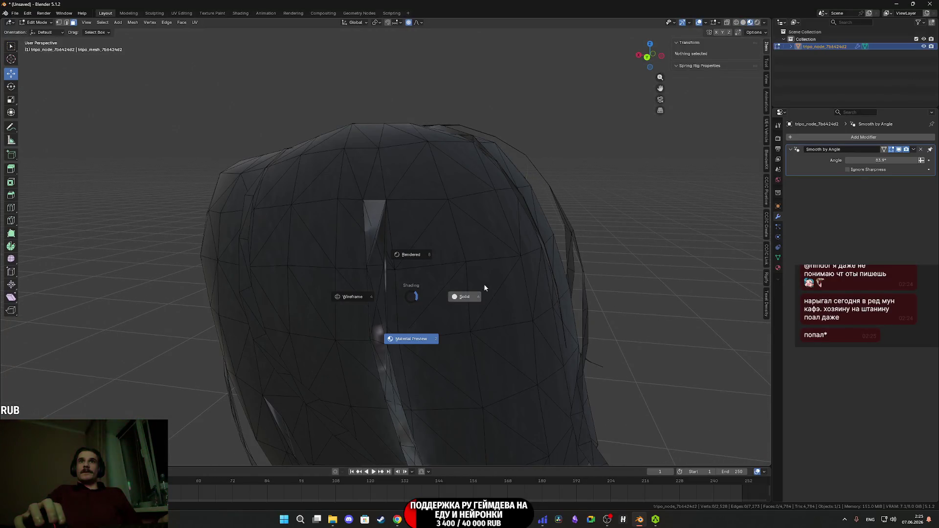
pyautogui.click(485, 299)
pyautogui.click(374, 220)
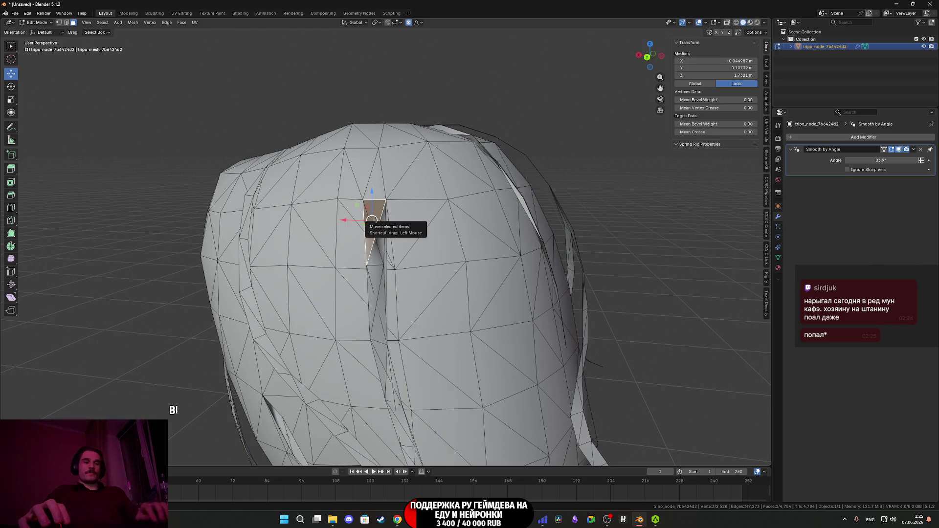
pyautogui.press('x')
pyautogui.click(377, 223)
pyautogui.click(373, 238)
pyautogui.press('x')
pyautogui.click(371, 236)
pyautogui.click(374, 255)
pyautogui.press('x')
pyautogui.click(374, 255)
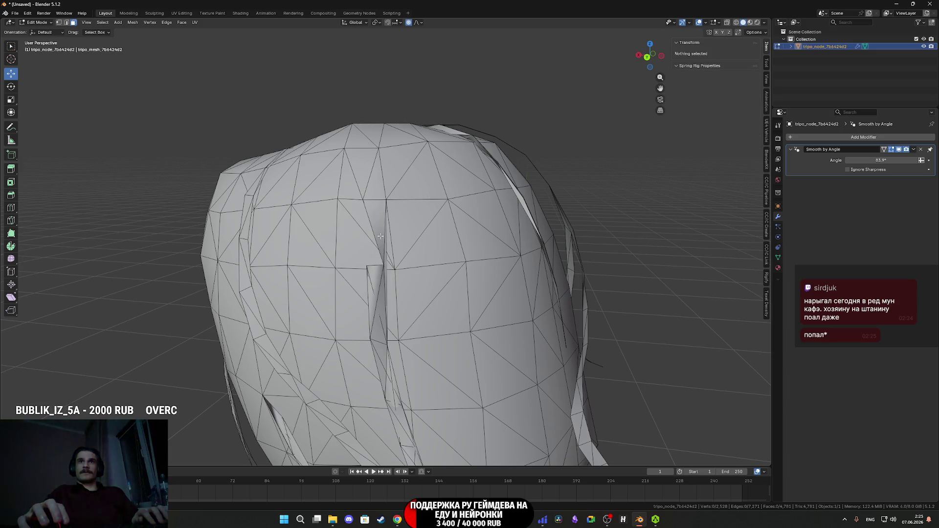
# Delete two stray seam faces and a linked sliver strip, leaving under 4,780 faces.
pyautogui.click(380, 236)
pyautogui.press('x')
pyautogui.click(380, 235)
pyautogui.scroll(-1, 385, 250)
pyautogui.scroll(1, 385, 250)
pyautogui.click(383, 271)
pyautogui.click(380, 273)
pyautogui.press('x')
pyautogui.click(381, 273)
pyautogui.click(373, 297)
pyautogui.press('l')
pyautogui.press('x')
pyautogui.click(372, 297)
pyautogui.scroll(-5, 372, 297)
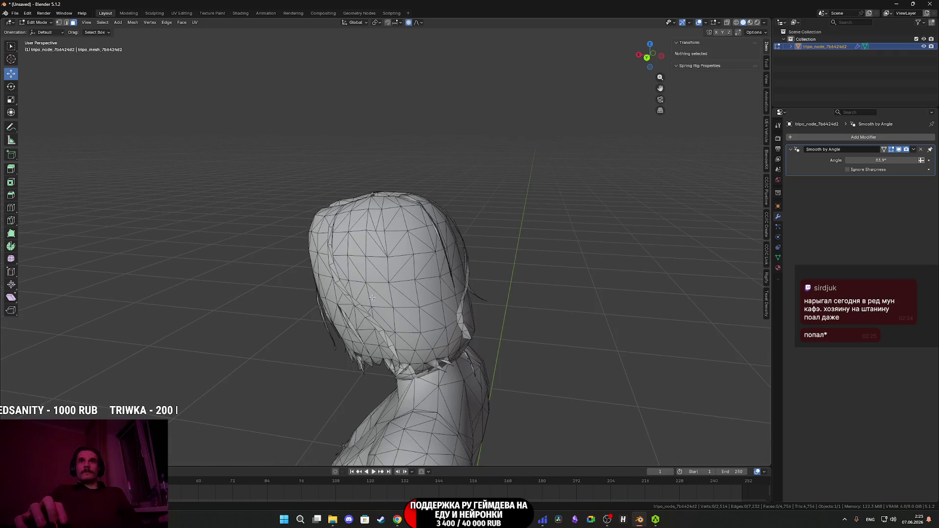
# Orbit to the front of the head and inspect the face at the dark hole.
pyautogui.press('Tab')
pyautogui.moveTo(377, 298)
pyautogui.mouseDown(button='middle')
pyautogui.moveTo(459, 294)
pyautogui.moveTo(410, 270)
pyautogui.moveTo(442, 263)
pyautogui.moveTo(347, 291)
pyautogui.moveTo(346, 275)
pyautogui.mouseUp(button='middle')
pyautogui.press('Tab')
pyautogui.click(330, 288)
pyautogui.rightClick(330, 287)
pyautogui.click(329, 287)
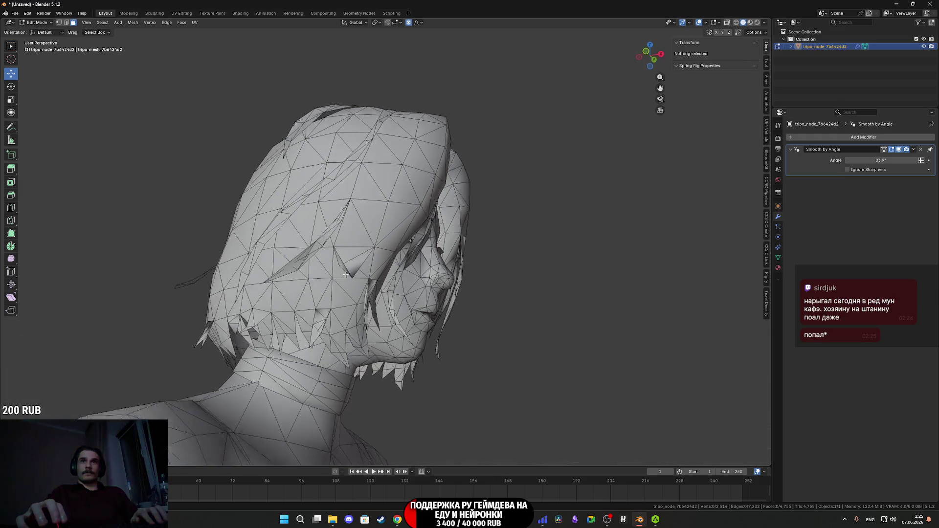
pyautogui.scroll(2, 345, 276)
pyautogui.scroll(4, 347, 271)
pyautogui.scroll(-2, 348, 265)
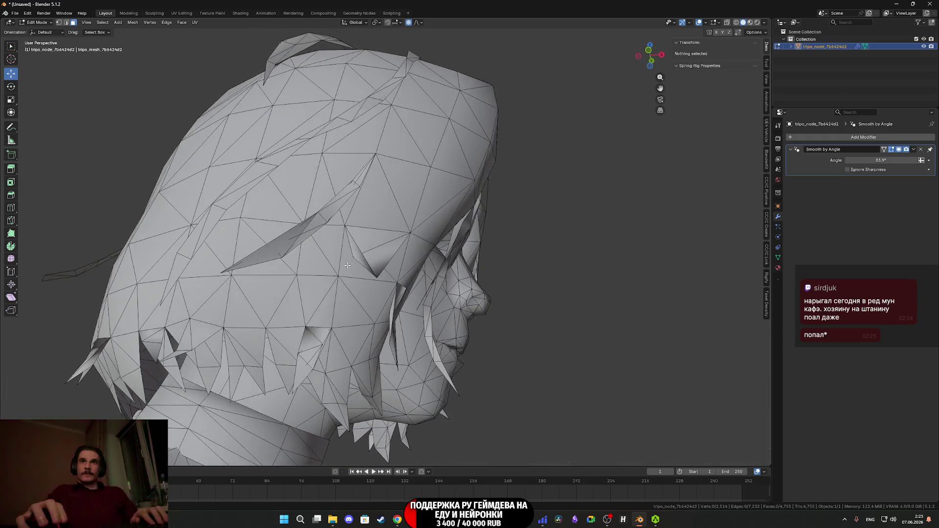
# Delete the stray hair faces beside the cheek, leaving 4,752 faces, and return to Object Mode.
pyautogui.click(379, 258)
pyautogui.rightClick(379, 258)
pyautogui.click(380, 258)
pyautogui.moveTo(379, 258)
pyautogui.mouseDown(button='middle')
pyautogui.moveTo(319, 269)
pyautogui.moveTo(330, 284)
pyautogui.moveTo(332, 261)
pyautogui.moveTo(268, 266)
pyautogui.moveTo(293, 297)
pyautogui.moveTo(125, 311)
pyautogui.moveTo(411, 274)
pyautogui.moveTo(406, 253)
pyautogui.moveTo(446, 264)
pyautogui.moveTo(351, 292)
pyautogui.moveTo(265, 217)
pyautogui.moveTo(363, 298)
pyautogui.moveTo(395, 246)
pyautogui.moveTo(413, 248)
pyautogui.moveTo(406, 273)
pyautogui.moveTo(377, 301)
pyautogui.moveTo(455, 306)
pyautogui.moveTo(459, 297)
pyautogui.mouseUp(button='middle')
pyautogui.click(336, 282)
pyautogui.press('x')
pyautogui.click(345, 265)
pyautogui.press('Tab')
# Zoom in to frame the cleaned face and hairline, then bring up the Tripo browser page.
pyautogui.scroll(3, 455, 307)
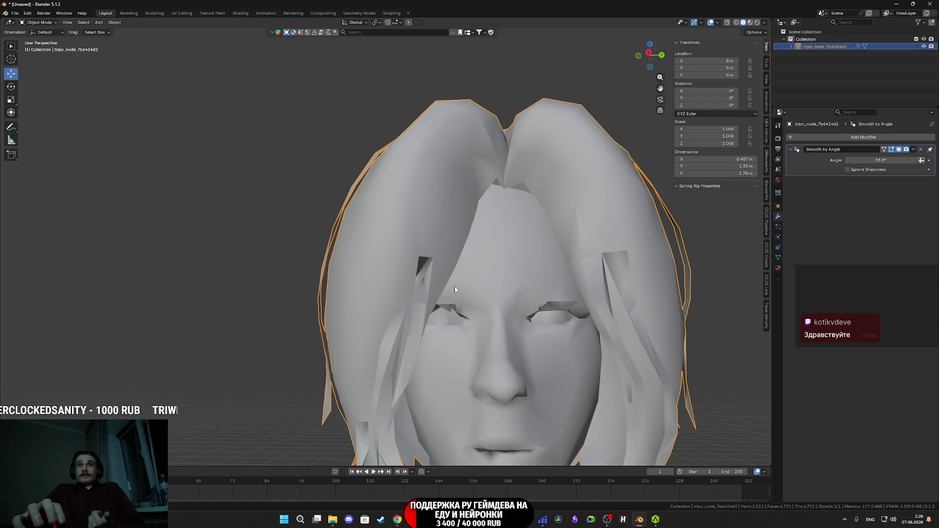
pyautogui.scroll(2, 460, 287)
pyautogui.moveTo(468, 286)
pyautogui.keyDown('shift'); pyautogui.mouseDown(button='middle')
pyautogui.moveTo(398, 244)
pyautogui.moveTo(404, 254)
pyautogui.moveTo(446, 251)
pyautogui.moveTo(461, 262)
pyautogui.moveTo(396, 255)
pyautogui.mouseUp(button='middle'); pyautogui.keyUp('shift')
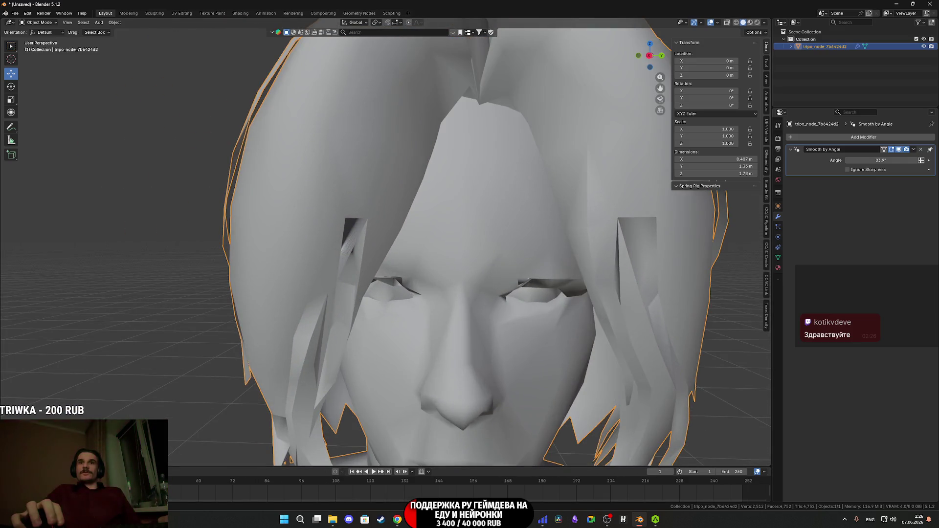
pyautogui.click(397, 519)
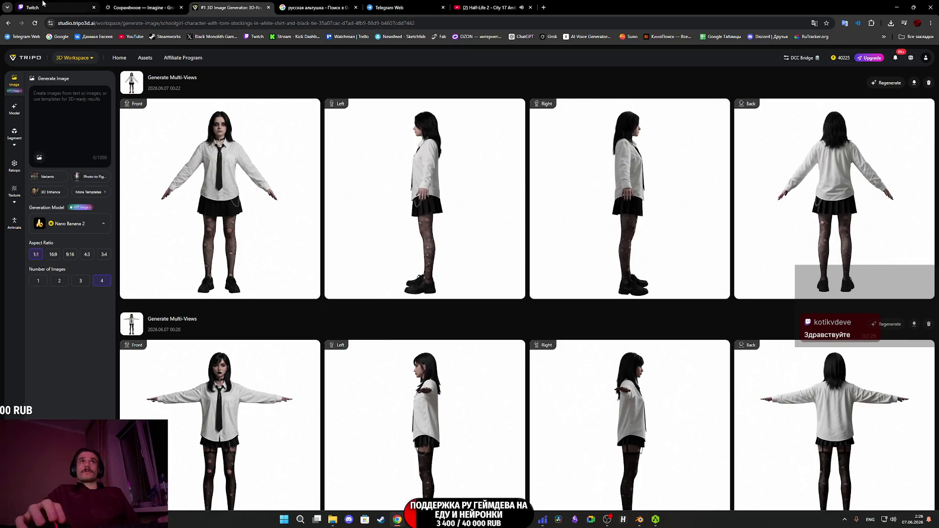
# Switch the browser to the Twitch stream manager tab.
pyautogui.click(43, 4)
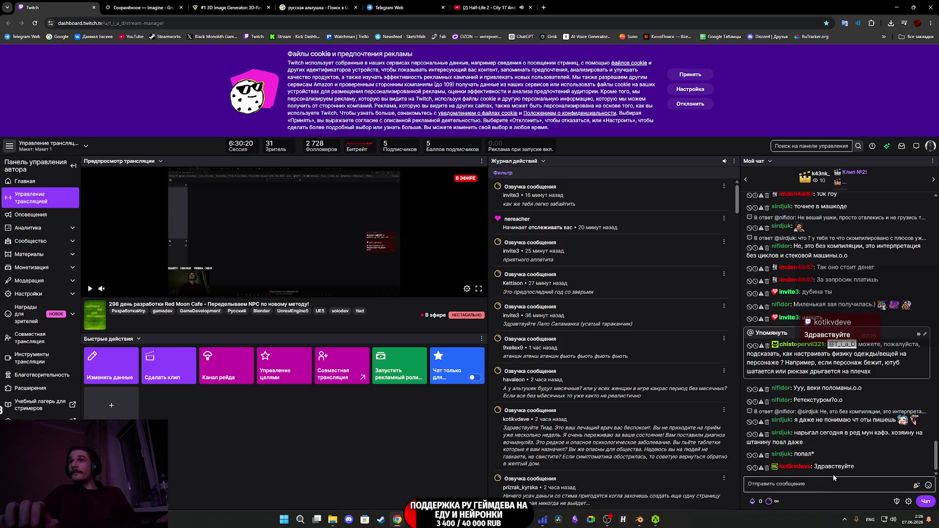
pyautogui.scroll(5, 811, 472)
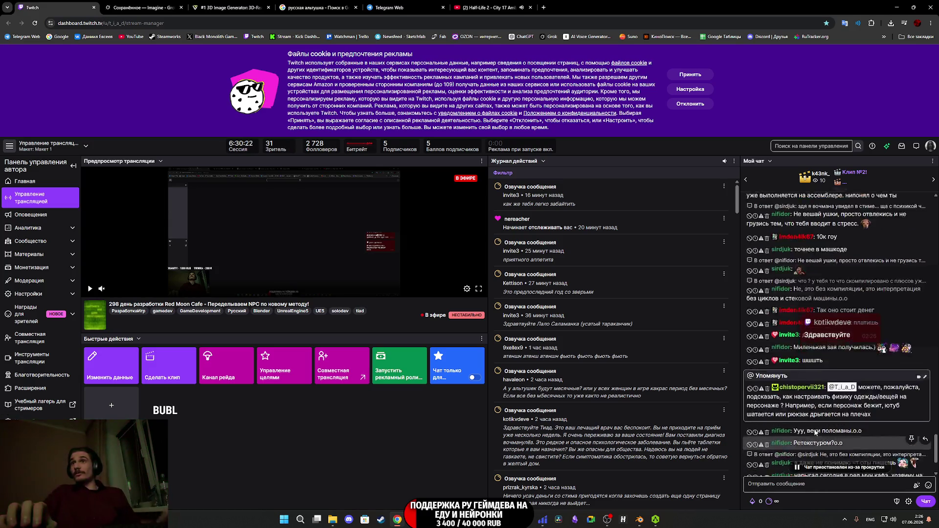
pyautogui.scroll(10, 812, 386)
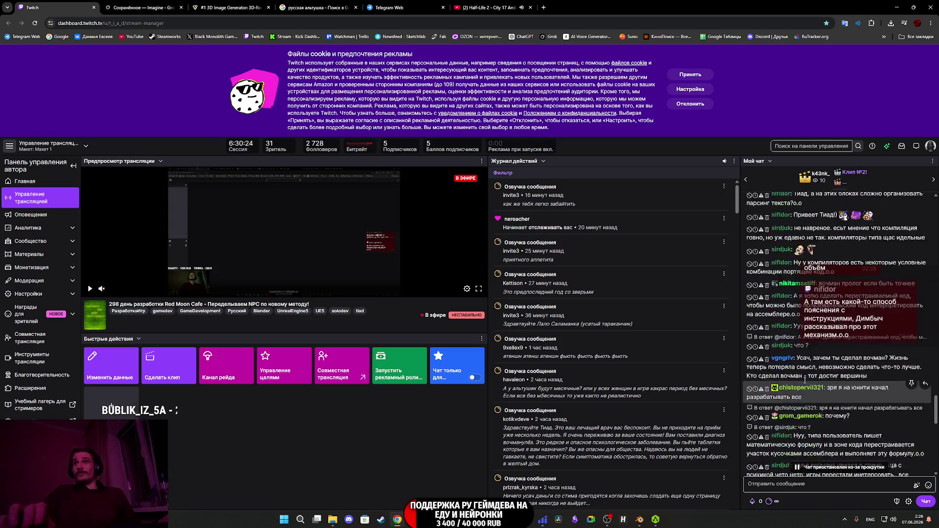
pyautogui.scroll(5, 794, 375)
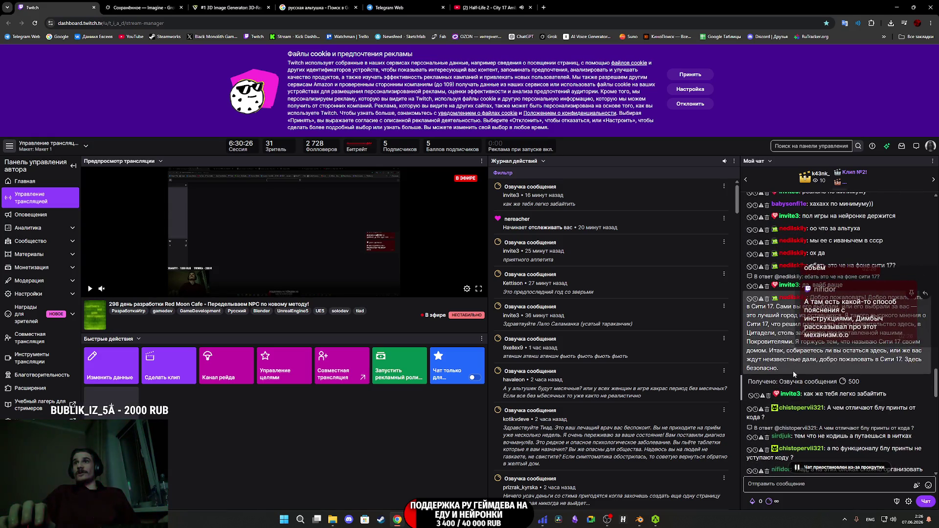
pyautogui.scroll(8, 794, 375)
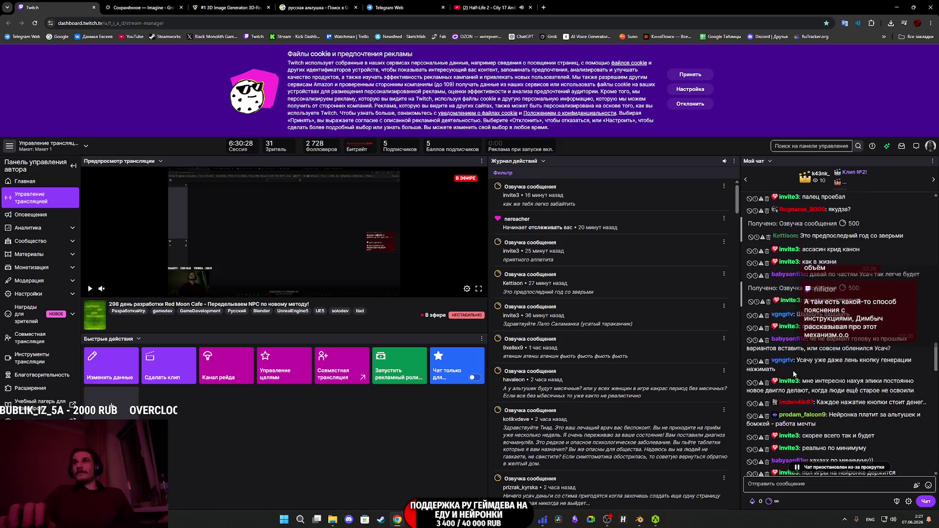
pyautogui.scroll(3, 794, 372)
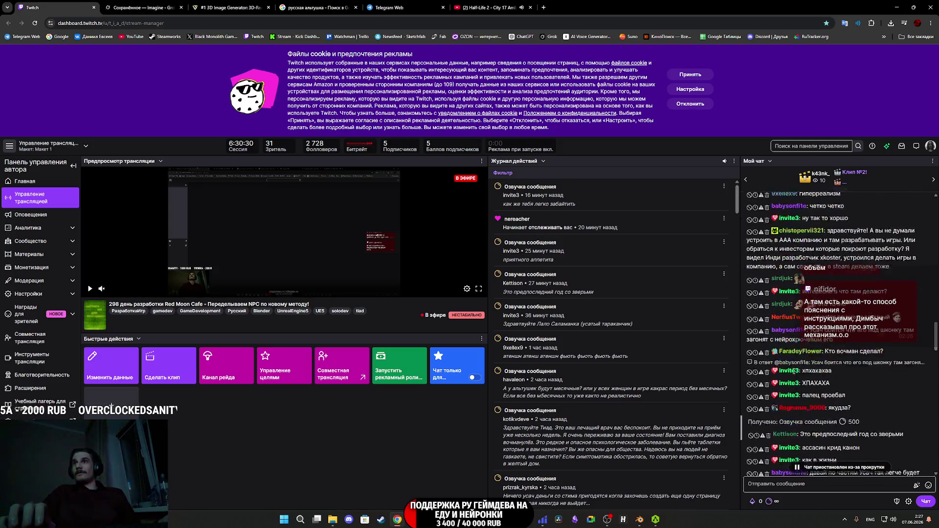
pyautogui.scroll(-10, 799, 373)
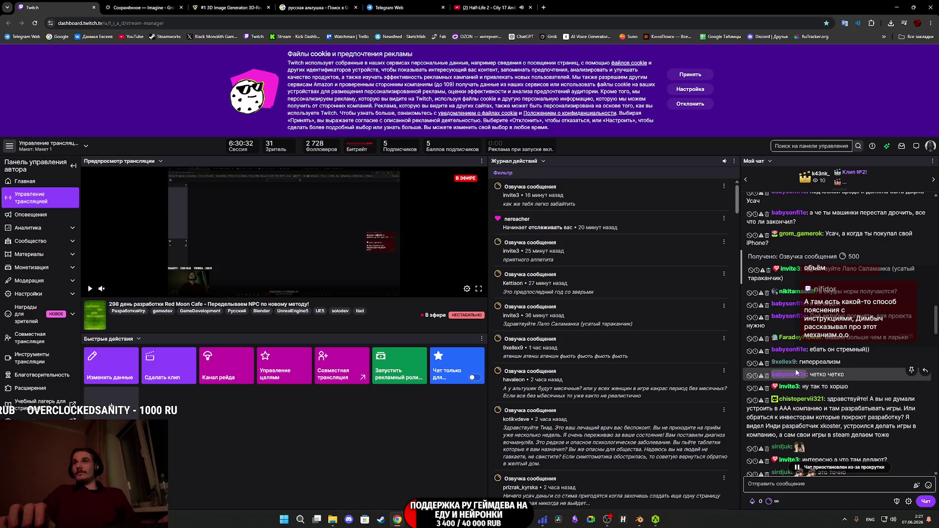
pyautogui.scroll(5, 795, 372)
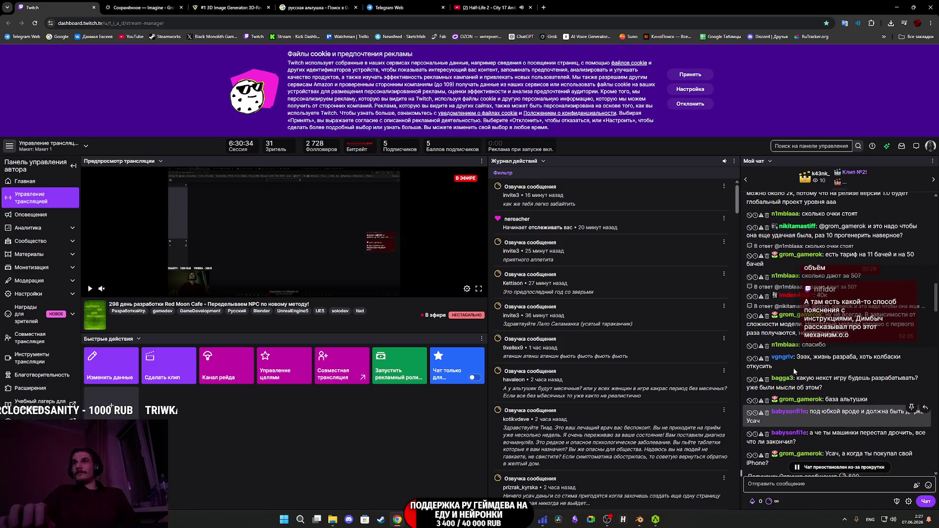
pyautogui.scroll(5, 791, 372)
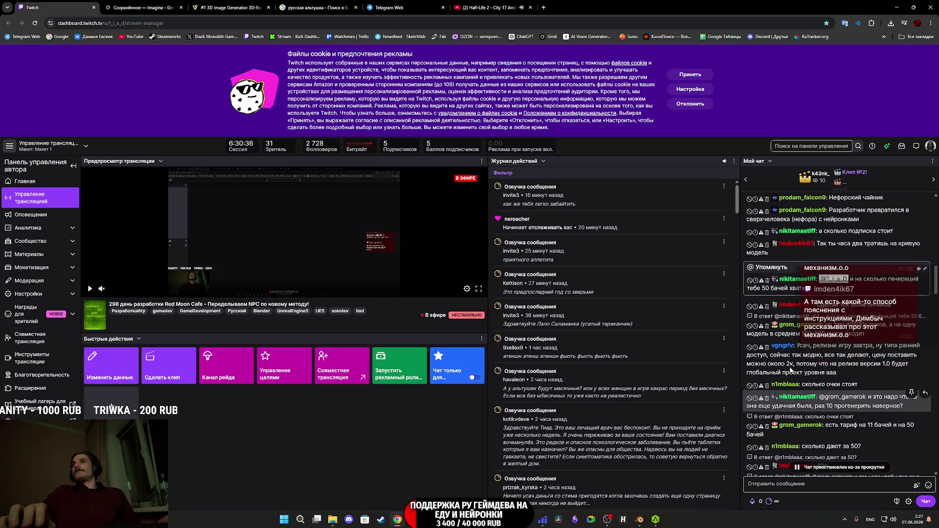
pyautogui.scroll(-10, 791, 372)
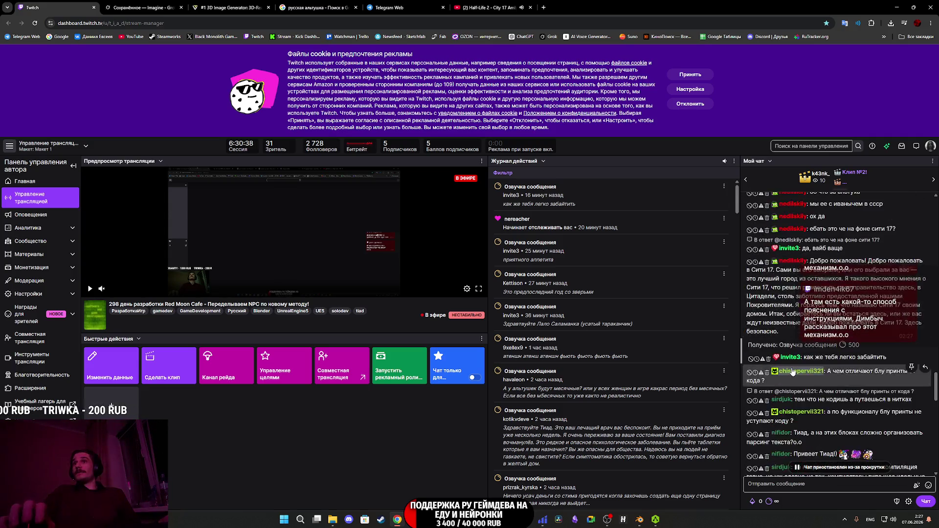
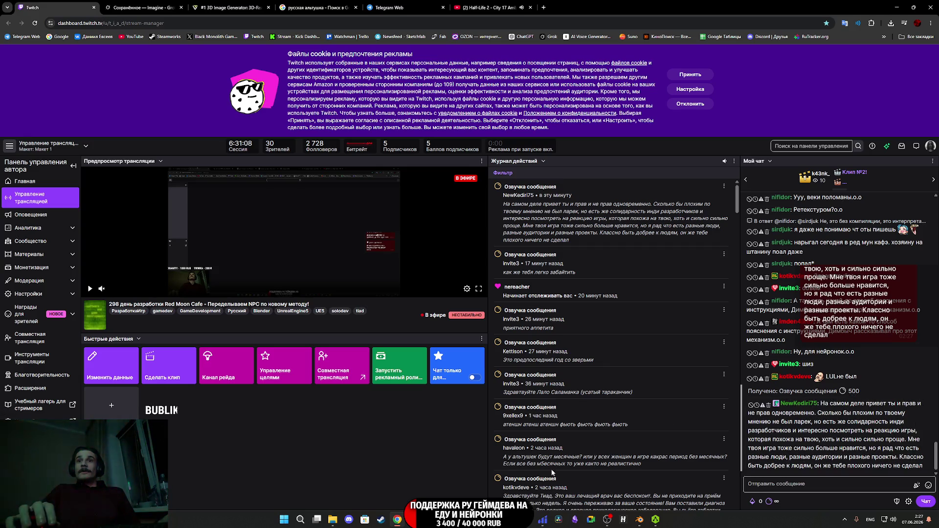
# Bring AccuRIG's Add Motions window, with the female character's Idle preview, to the front.
pyautogui.click(655, 520)
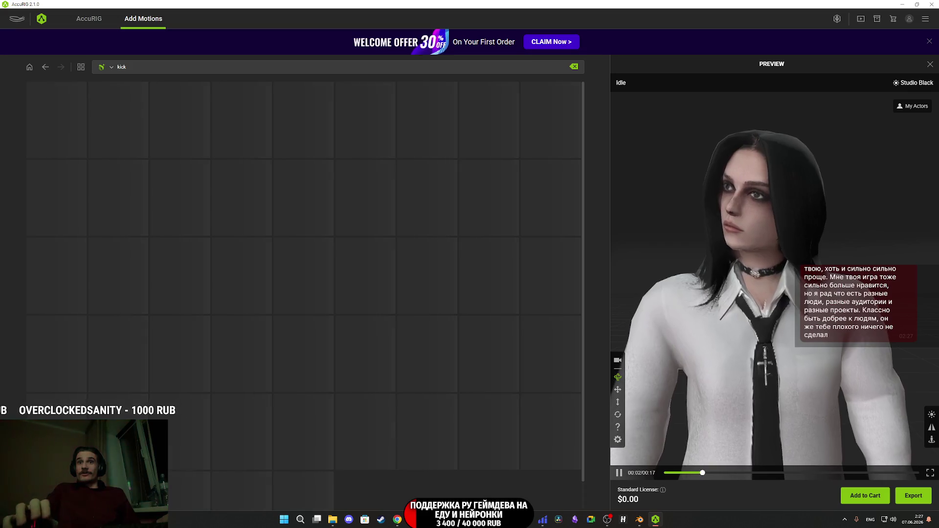
# Switch to Blender and delete the two stray hair faces beside the left eye.
pyautogui.moveTo(429, 520)
pyautogui.click(639, 520)
pyautogui.scroll(-1, 460, 317)
pyautogui.scroll(-1, 459, 318)
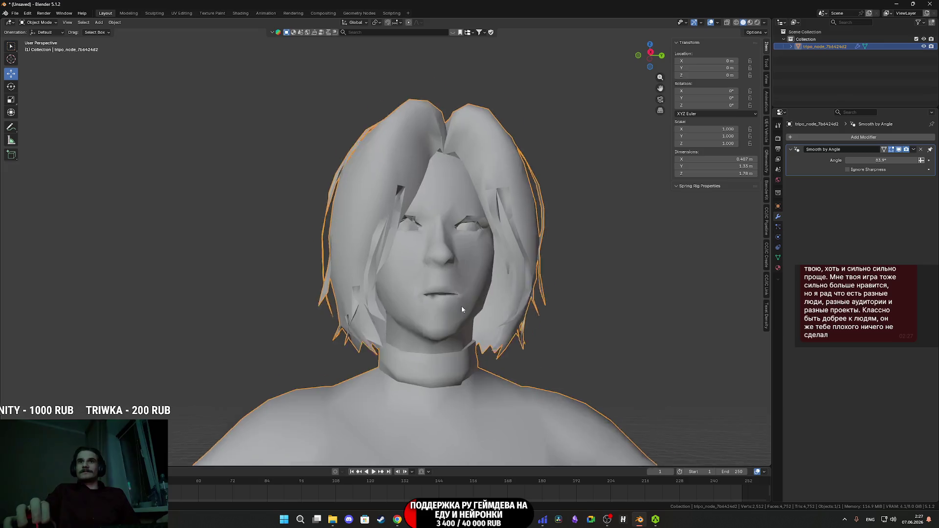
pyautogui.moveTo(464, 311)
pyautogui.mouseDown(button='middle')
pyautogui.moveTo(388, 311)
pyautogui.moveTo(453, 357)
pyautogui.mouseUp(button='middle')
pyautogui.press('Tab')
pyautogui.scroll(5, 443, 321)
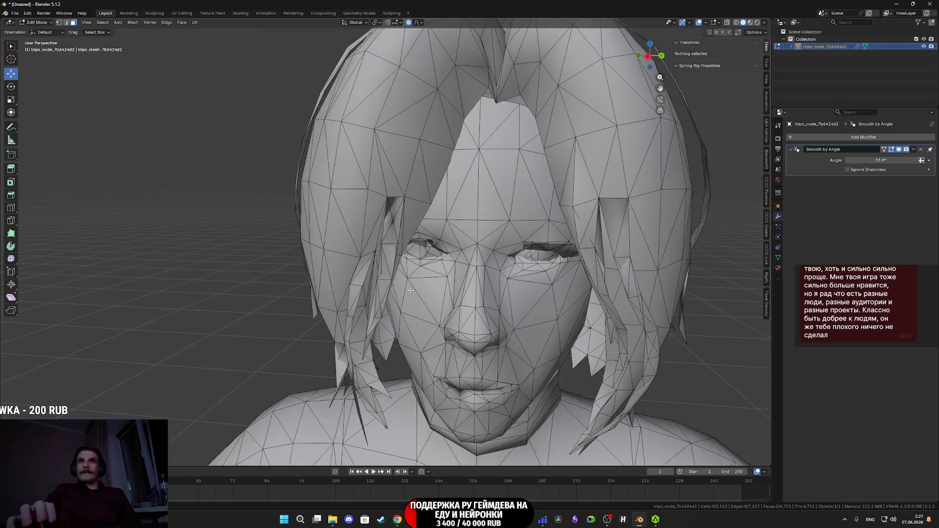
pyautogui.scroll(4, 444, 320)
pyautogui.click(450, 287)
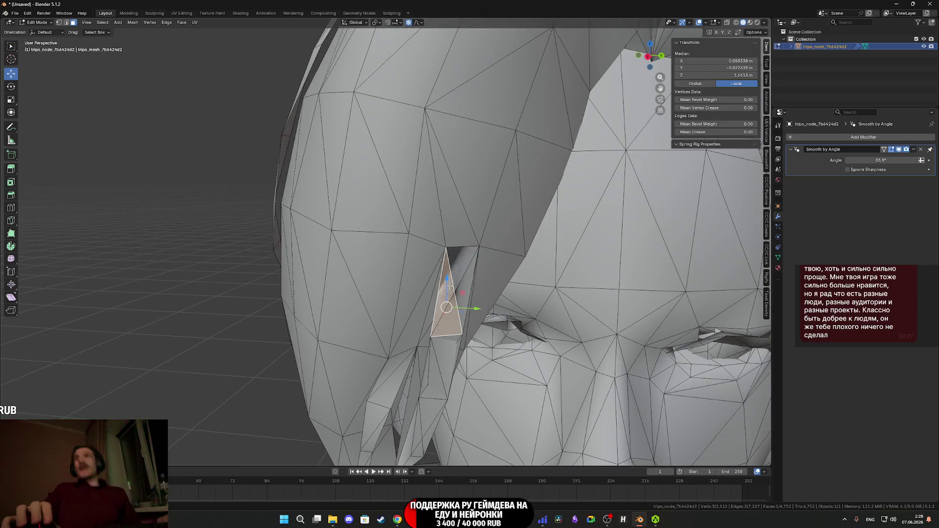
pyautogui.keyDown('shift'); pyautogui.click(464, 296); pyautogui.keyUp('shift')
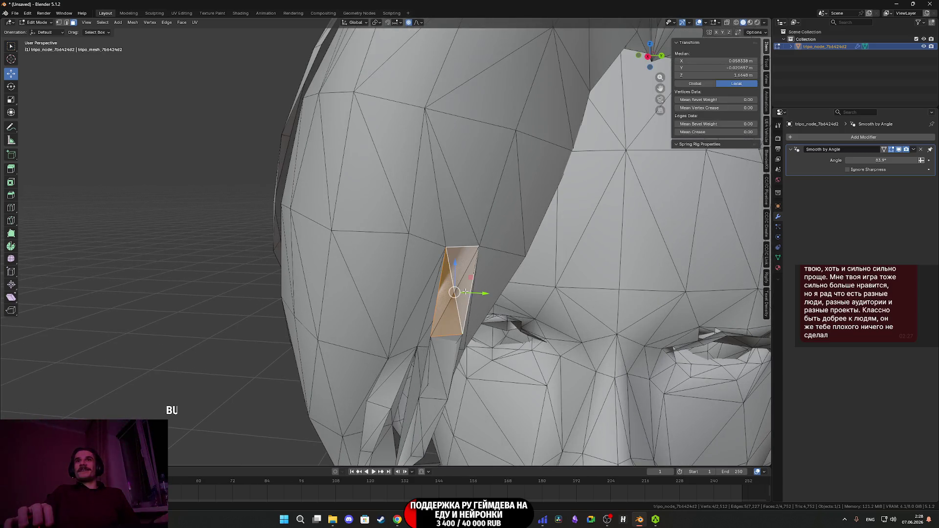
pyautogui.press('x')
pyautogui.click(465, 291)
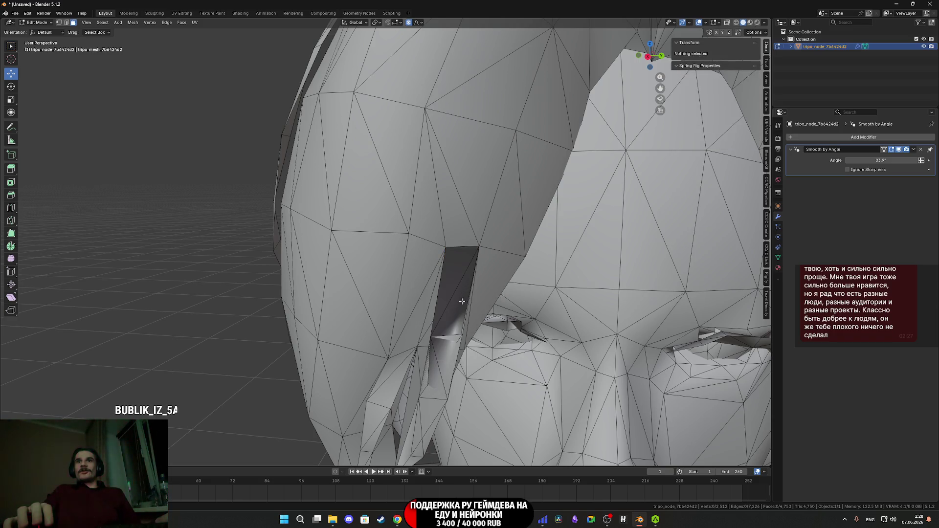
# Fill the hole left by the deleted faces.
pyautogui.keyDown('alt'); pyautogui.click(462, 302); pyautogui.keyUp('alt')
pyautogui.rightClick(448, 280)
pyautogui.click(448, 279)
# Delete another stray hair face seen from a new angle.
pyautogui.moveTo(448, 280); pyautogui.dragTo(458, 271, button='middle')
pyautogui.click(458, 270)
pyautogui.keyDown('shift'); pyautogui.click(460, 270); pyautogui.keyUp('shift')
pyautogui.press('x')
pyautogui.click(459, 273)
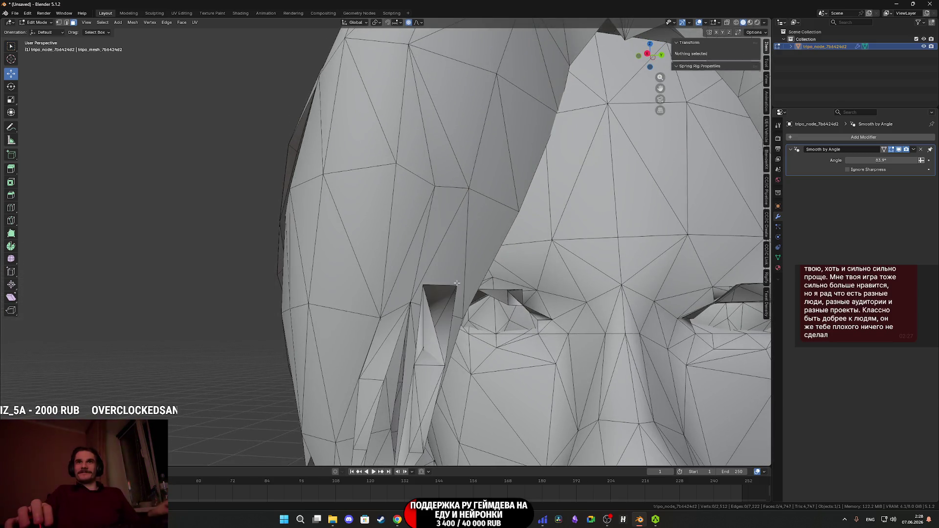
# Delete the strip of faces below the hole and check the result.
pyautogui.keyDown('alt'); pyautogui.click(430, 338); pyautogui.keyUp('alt')
pyautogui.keyDown('alt'); pyautogui.keyDown('shift'); pyautogui.click(427, 348); pyautogui.keyUp('shift'); pyautogui.keyUp('alt')
pyautogui.press('x')
pyautogui.click(427, 347)
pyautogui.scroll(-6, 427, 347)
pyautogui.moveTo(427, 347)
pyautogui.mouseDown(button='middle')
pyautogui.moveTo(455, 361)
pyautogui.moveTo(435, 315)
pyautogui.moveTo(430, 384)
pyautogui.moveTo(470, 325)
pyautogui.moveTo(431, 341)
pyautogui.moveTo(406, 328)
pyautogui.moveTo(438, 339)
pyautogui.mouseUp(button='middle')
# Recheck the head mesh from a three-quarter angle, then return to Object Mode.
pyautogui.press('Tab')
pyautogui.scroll(-4, 438, 339)
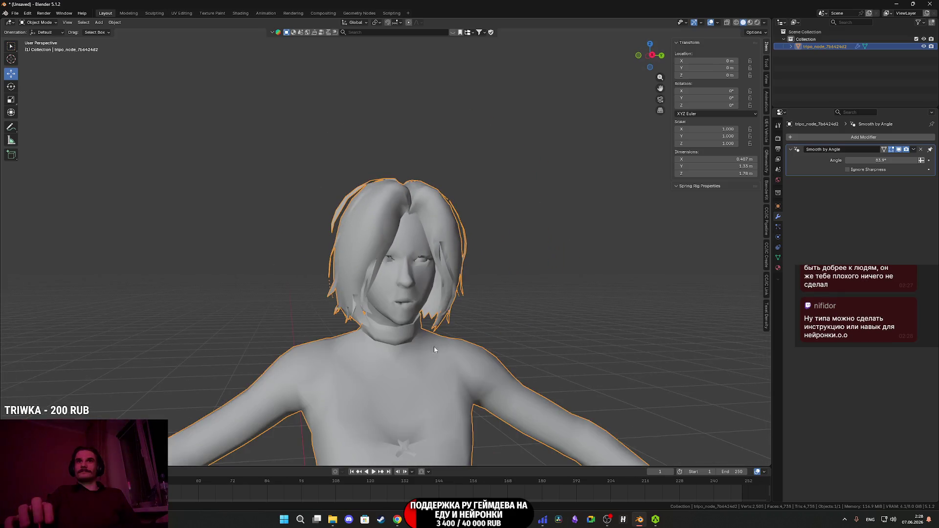
pyautogui.scroll(7, 403, 316)
pyautogui.press('Tab')
pyautogui.moveTo(389, 308)
pyautogui.mouseDown(button='middle')
pyautogui.moveTo(364, 299)
pyautogui.moveTo(337, 313)
pyautogui.moveTo(363, 312)
pyautogui.moveTo(338, 317)
pyautogui.moveTo(381, 353)
pyautogui.moveTo(424, 369)
pyautogui.mouseUp(button='middle')
pyautogui.scroll(-4, 382, 353)
pyautogui.press('Tab')
# Show the character from the front in Material Preview shading.
pyautogui.scroll(3, 424, 369)
pyautogui.scroll(-4, 379, 280)
pyautogui.moveTo(414, 252); pyautogui.dragTo(377, 277, button='middle')
pyautogui.press('z')
pyautogui.click(394, 321)
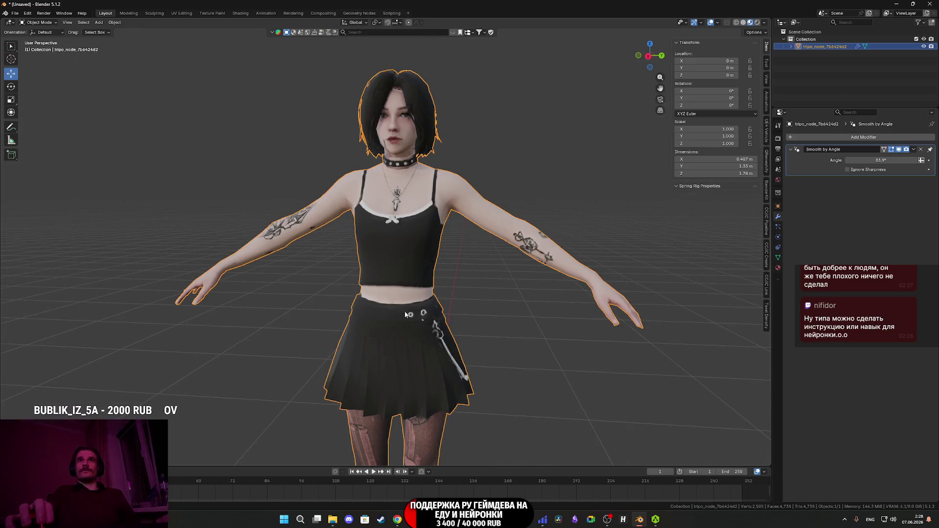
# Deselect the character and browse the save dialog to the Characters New folder.
pyautogui.click(476, 335)
pyautogui.hotkey('ctrl', 's')
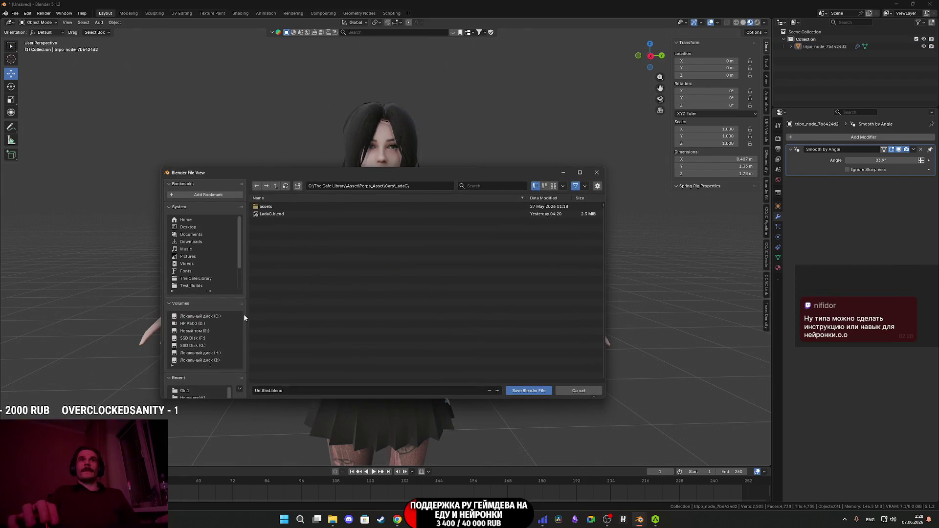
pyautogui.click(277, 186)
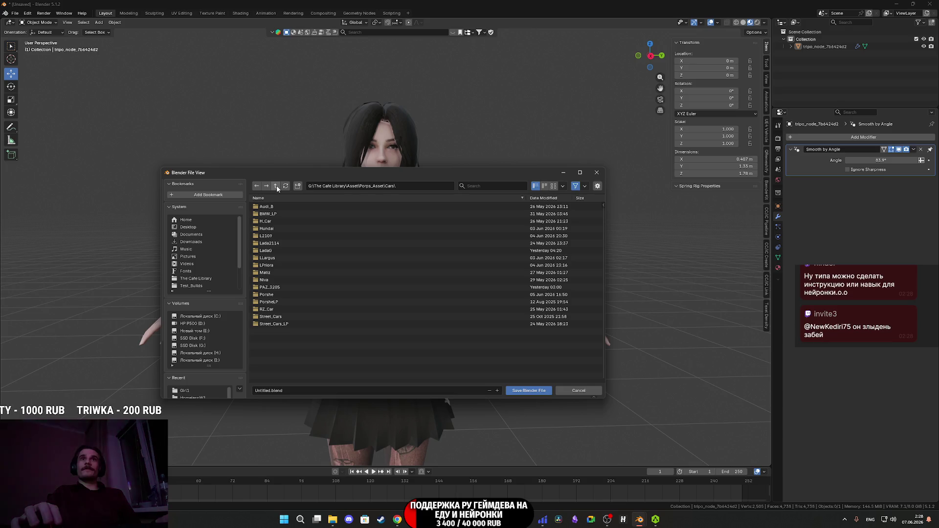
pyautogui.scroll(-1, 195, 376)
pyautogui.click(195, 376)
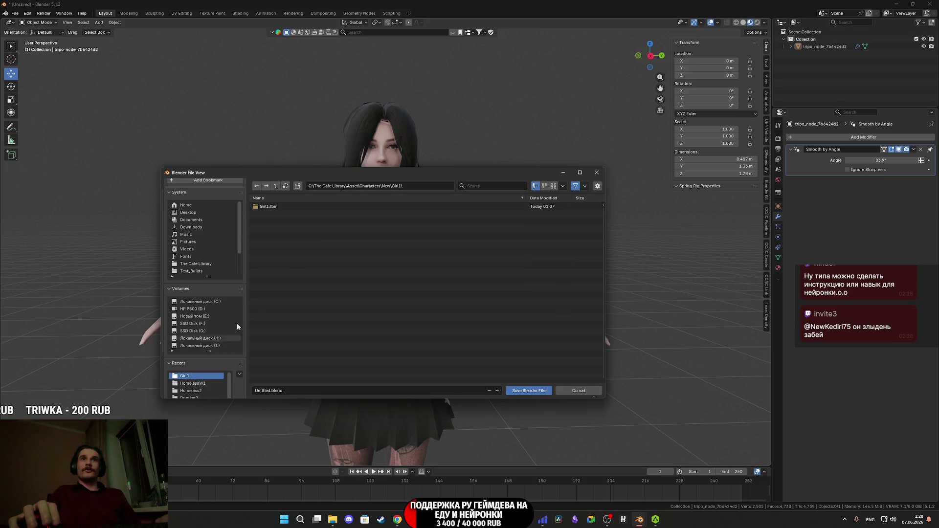
pyautogui.click(276, 187)
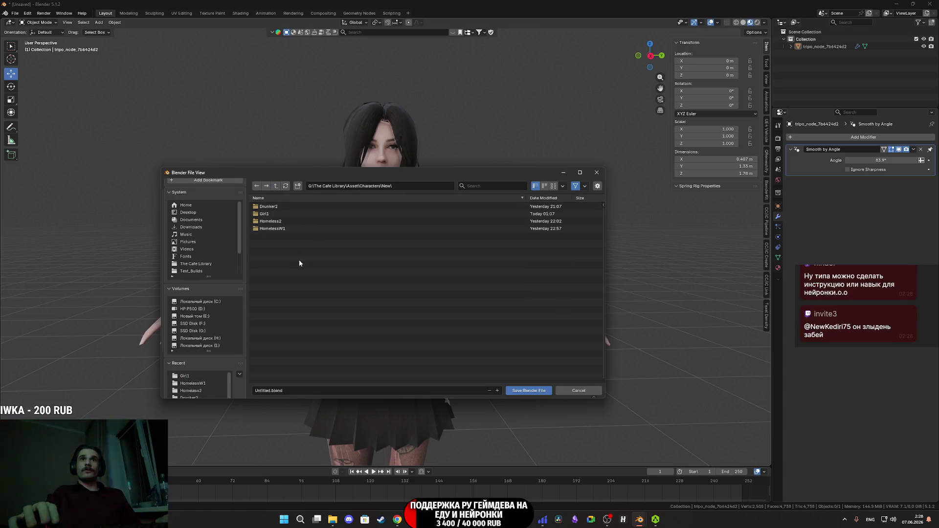
# Create a Girl2 folder there and save the scene inside as Girl2.blend.
pyautogui.click(298, 186)
pyautogui.write('Girl2')
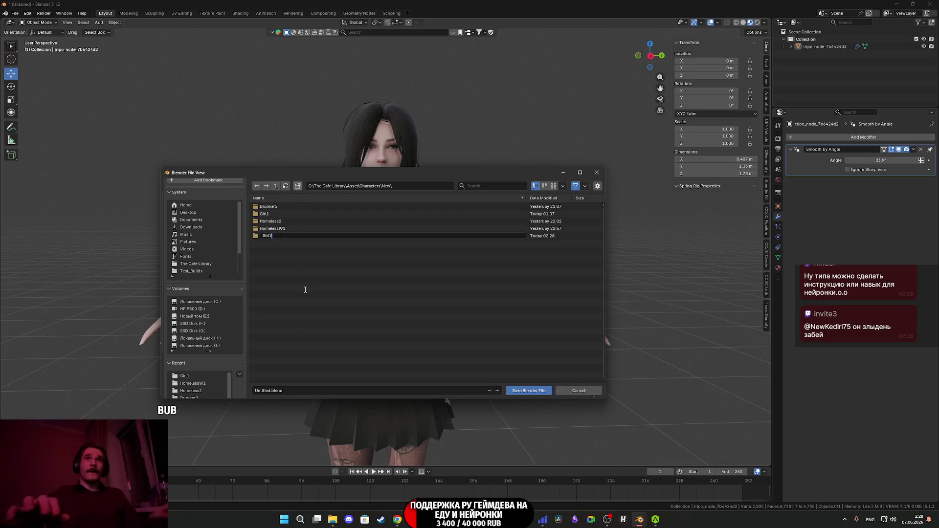
pyautogui.press('Return')
pyautogui.press('Return')
pyautogui.click(293, 390)
pyautogui.write('Girl2')
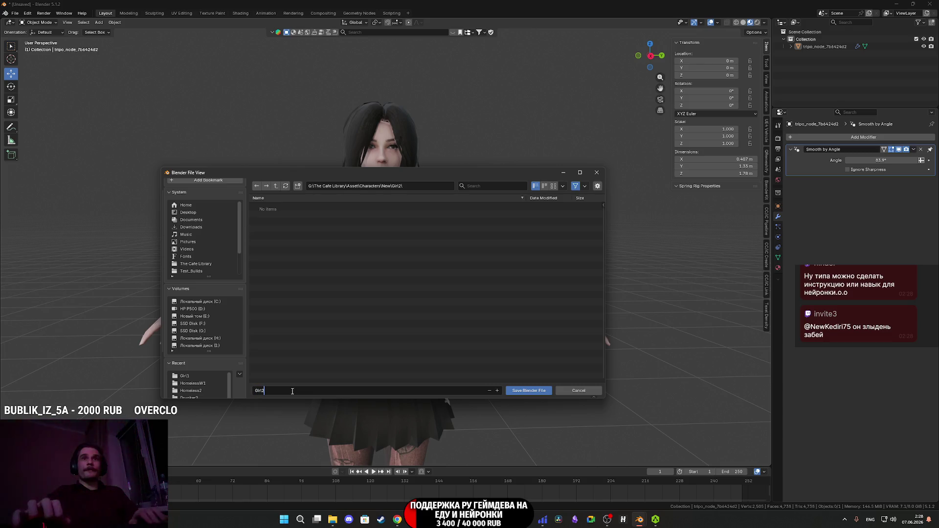
pyautogui.click(533, 391)
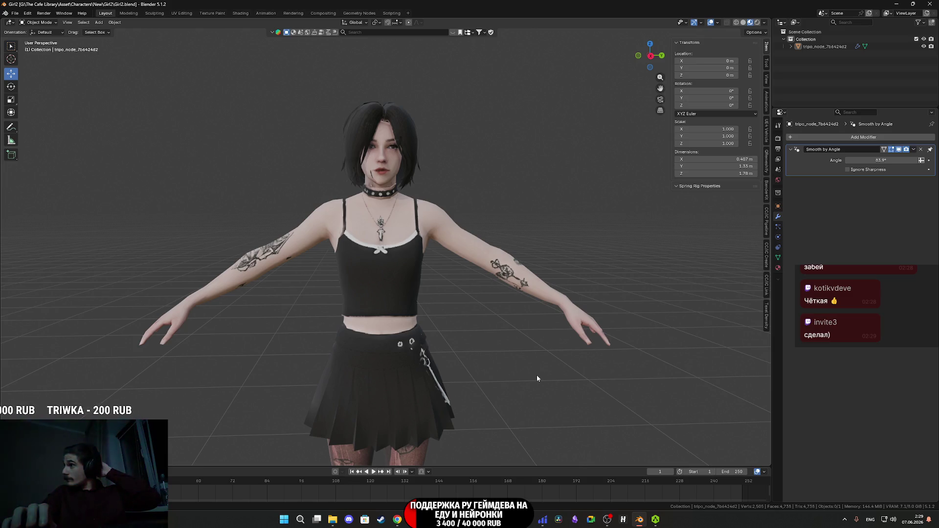
# Zoom in on the textured face, then move through AccuRIG to the Twitch stream dashboard.
pyautogui.scroll(1, 537, 379)
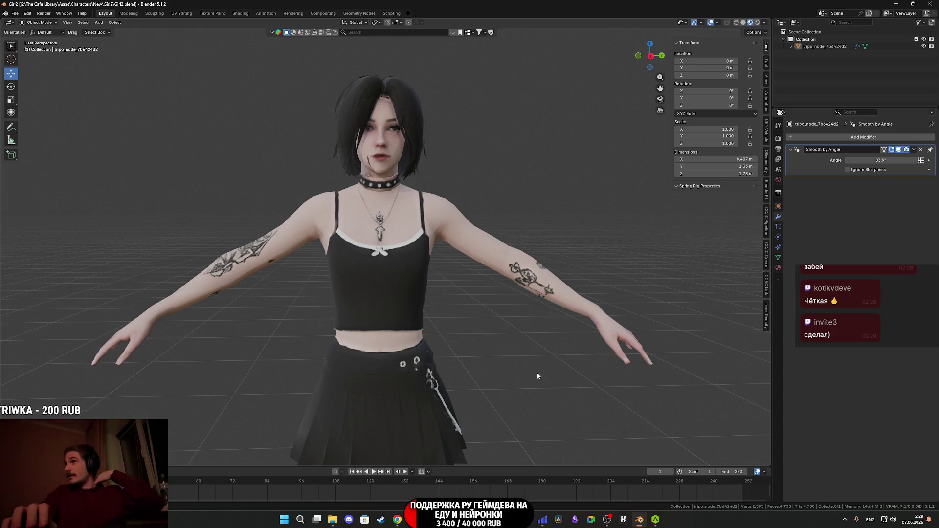
pyautogui.scroll(7, 397, 146)
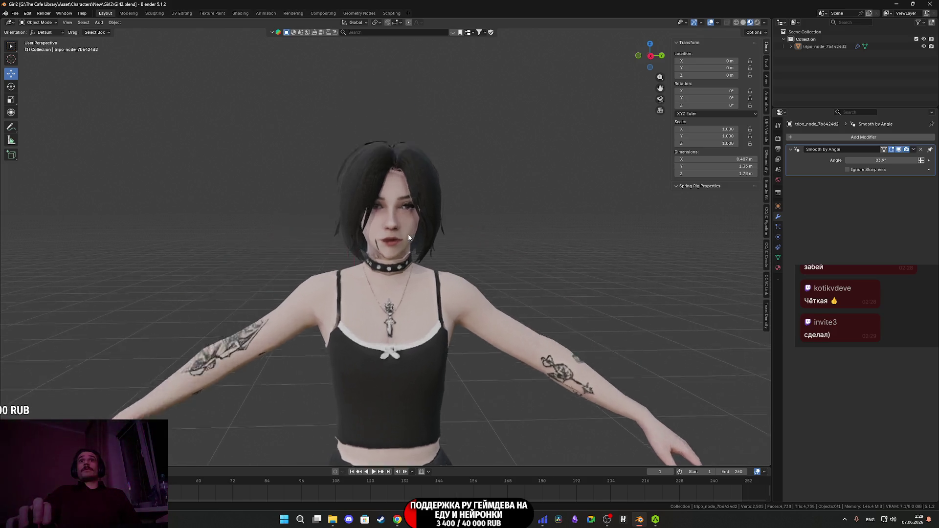
pyautogui.scroll(-7, 407, 268)
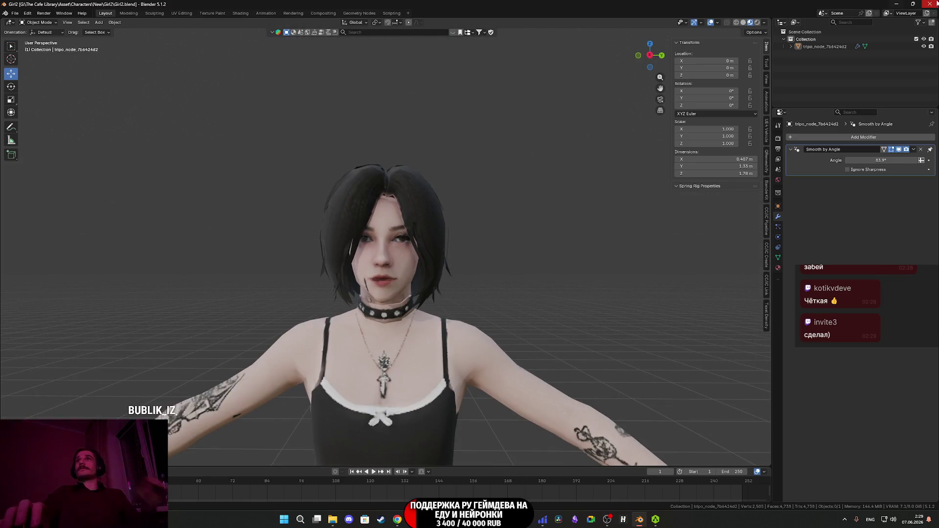
pyautogui.click(895, 3)
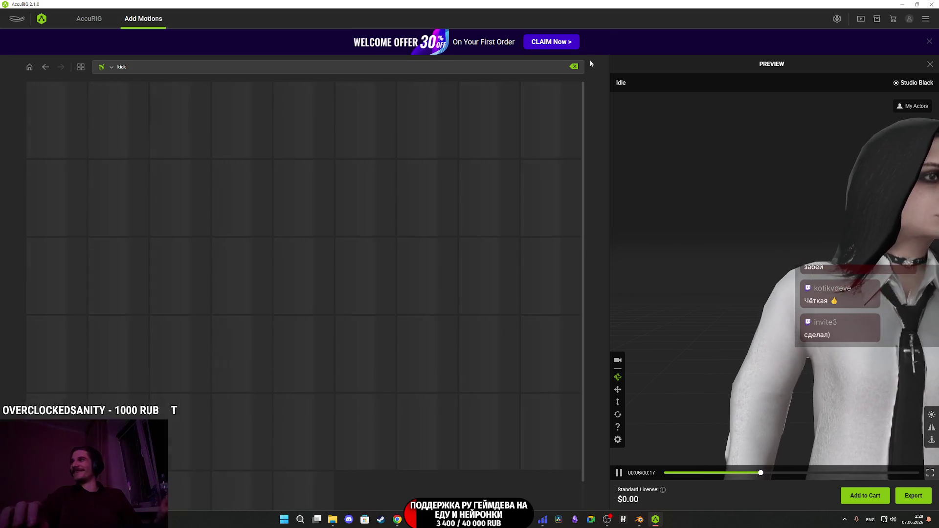
pyautogui.click(901, 4)
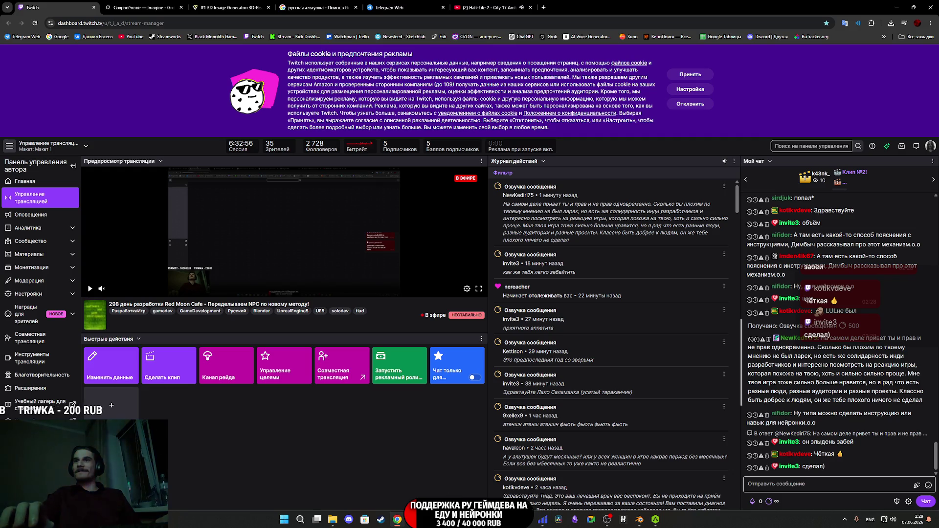
# Launch Adobe Substance 3D Painter from the taskbar so its splash screen appears.
pyautogui.moveTo(639, 523)
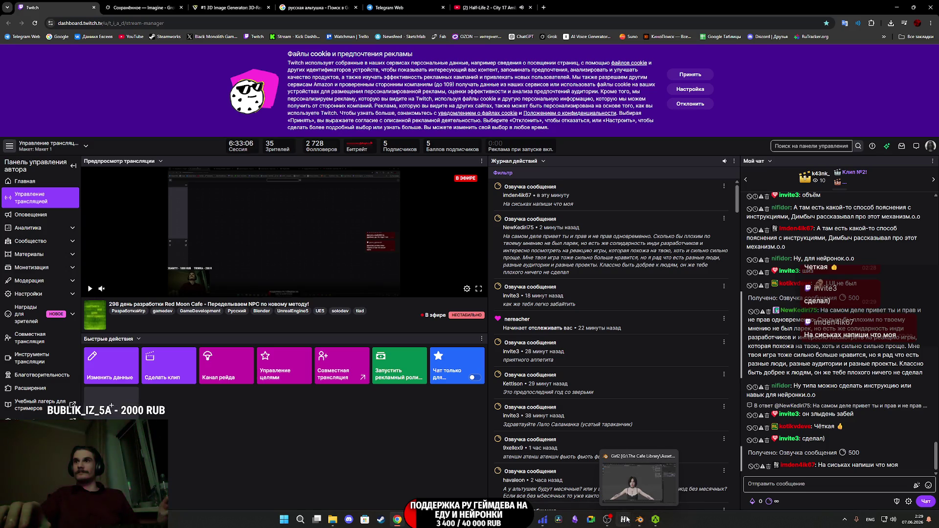
pyautogui.moveTo(607, 518)
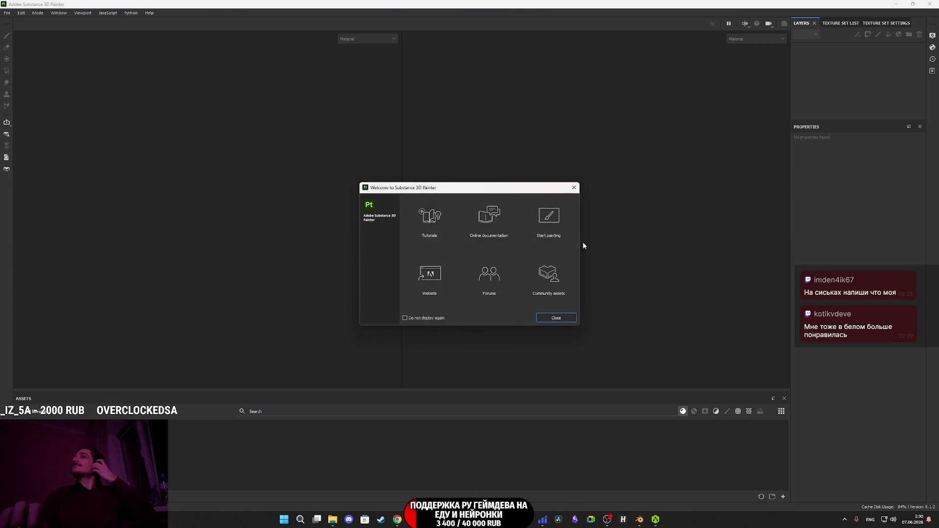
# Dismiss Substance Painter's welcome screen and return to Blender with Alt+Tab.
pyautogui.press('Escape')
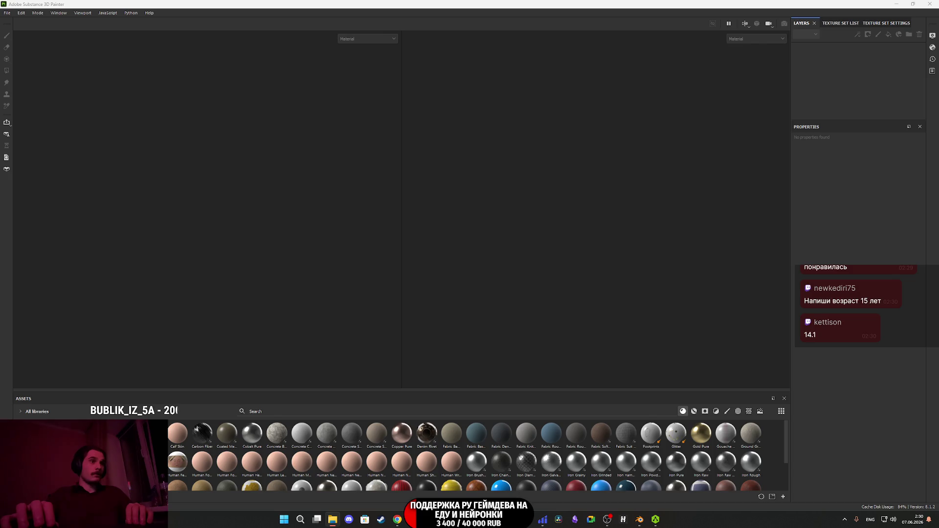
pyautogui.hotkey('alt', 'Tab')
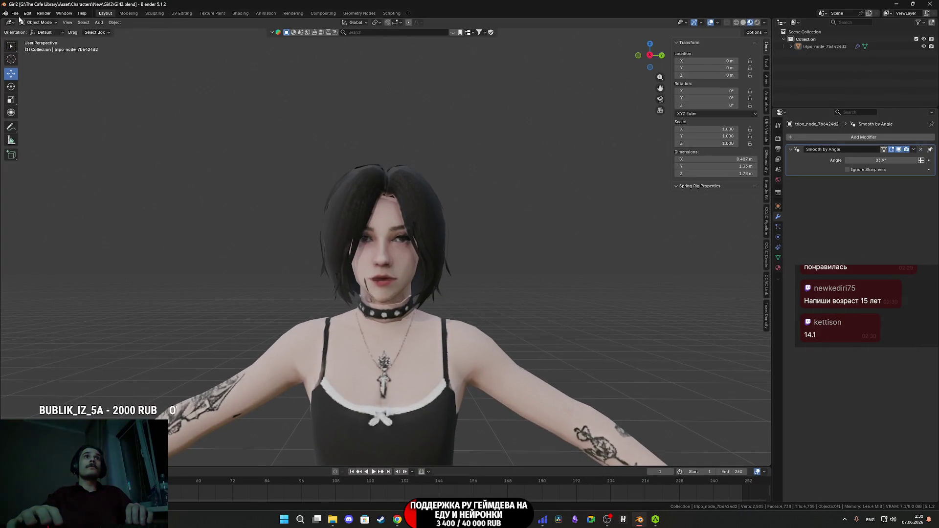
# Start an FBX export and target the Girl2 character folder.
pyautogui.click(16, 13)
pyautogui.moveTo(37, 125)
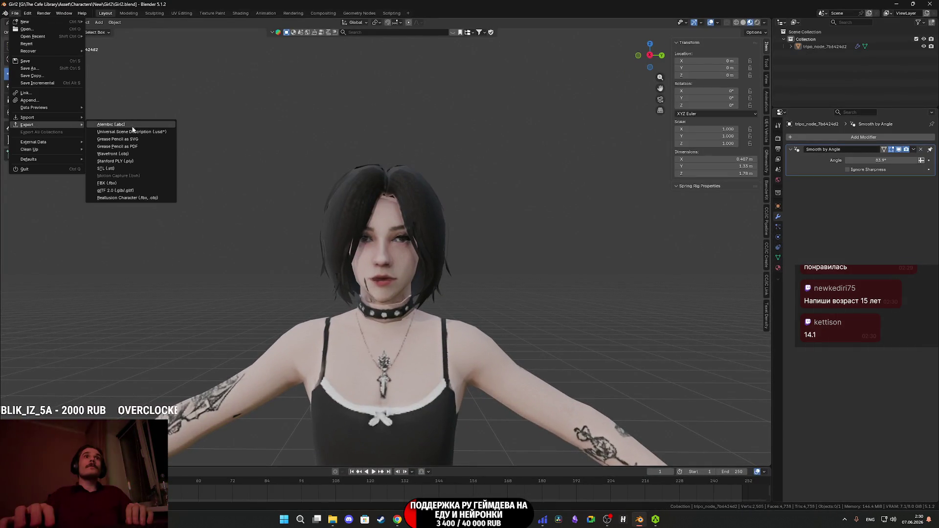
pyautogui.click(125, 184)
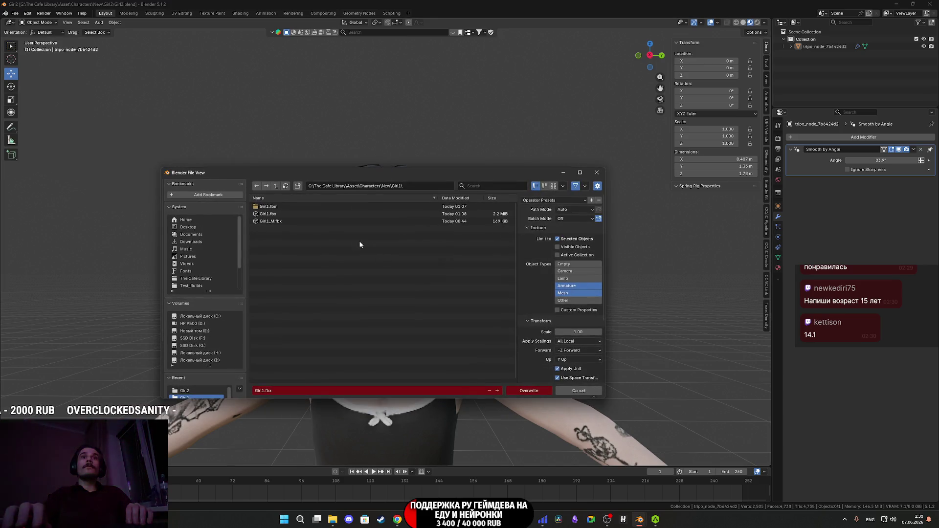
pyautogui.click(275, 186)
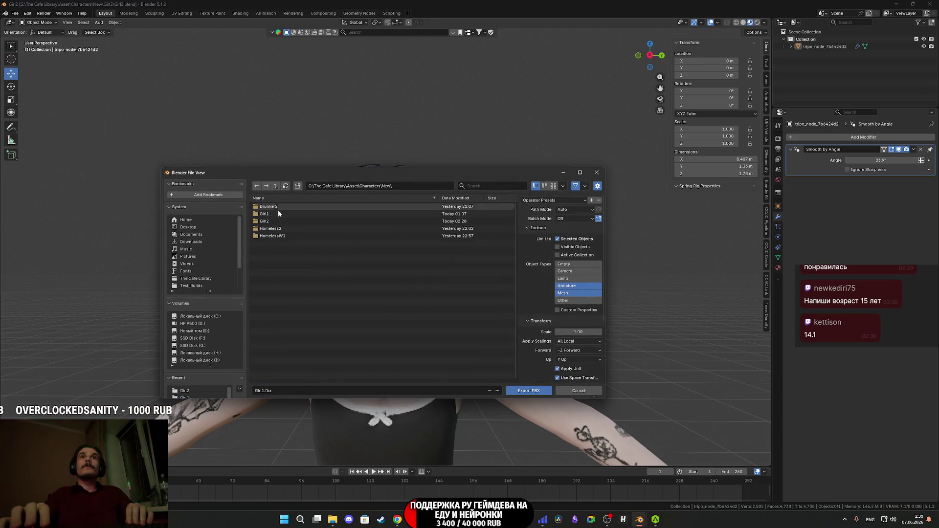
pyautogui.doubleClick(274, 222)
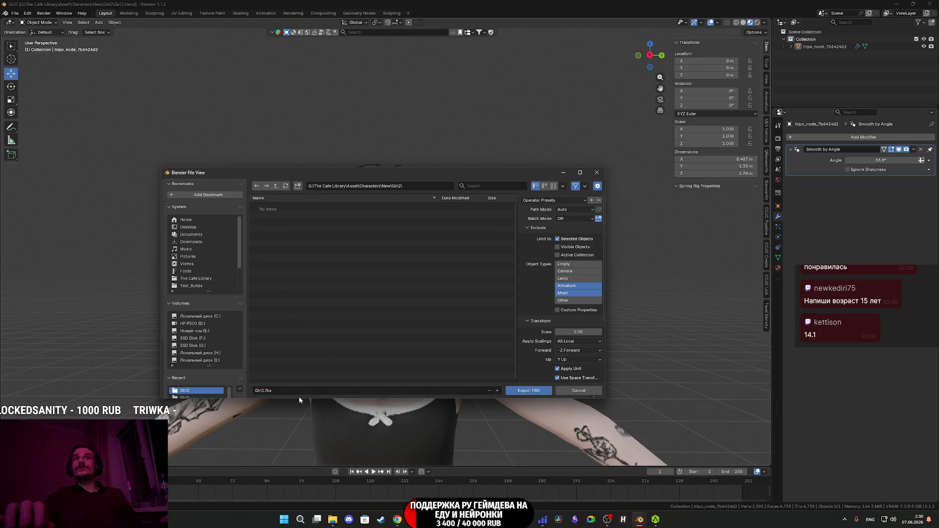
# Rename the file to Girl2.fbx, export it, and minimize Blender.
pyautogui.click(278, 391)
pyautogui.press('Left')
pyautogui.press('Left')
pyautogui.press('Left')
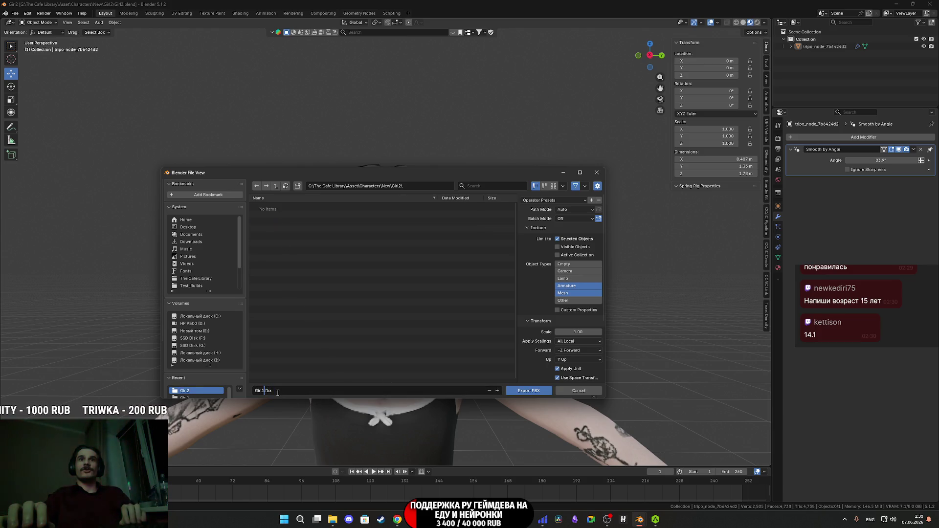
pyautogui.press('BackSpace')
pyautogui.write('2')
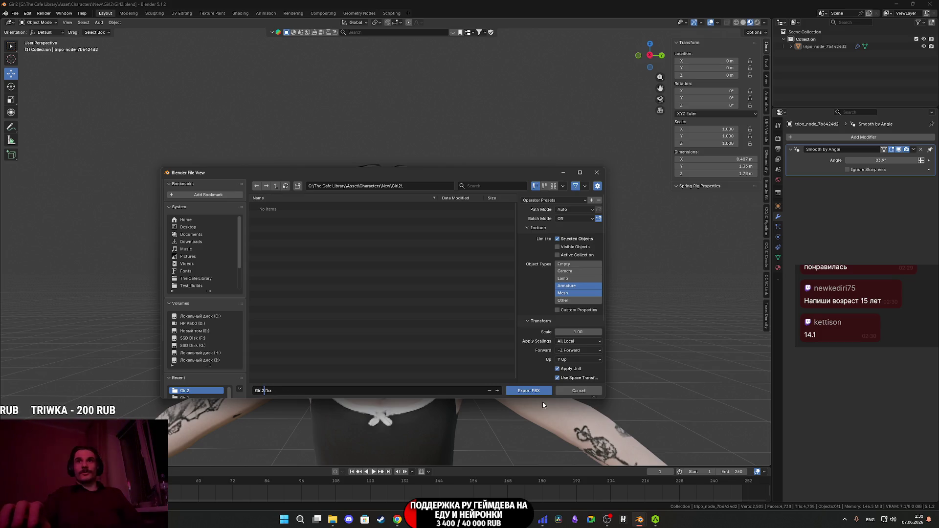
pyautogui.click(534, 392)
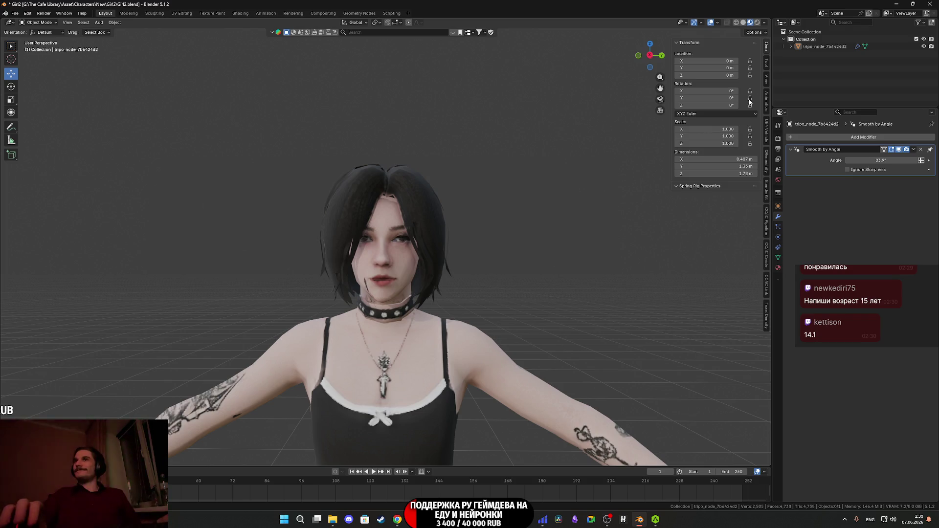
pyautogui.click(897, 3)
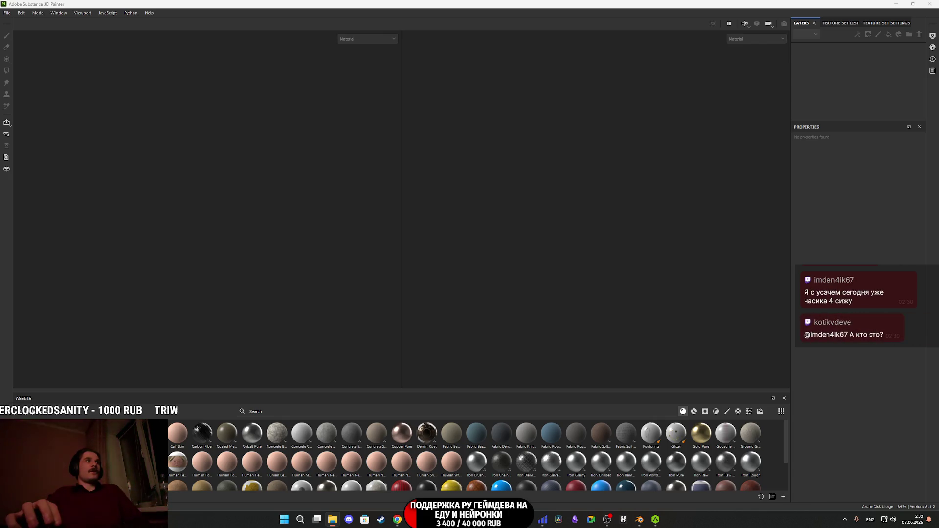
# Switch from Substance Painter back to Blender's Girl2 scene.
pyautogui.hotkey('alt', 'Tab')
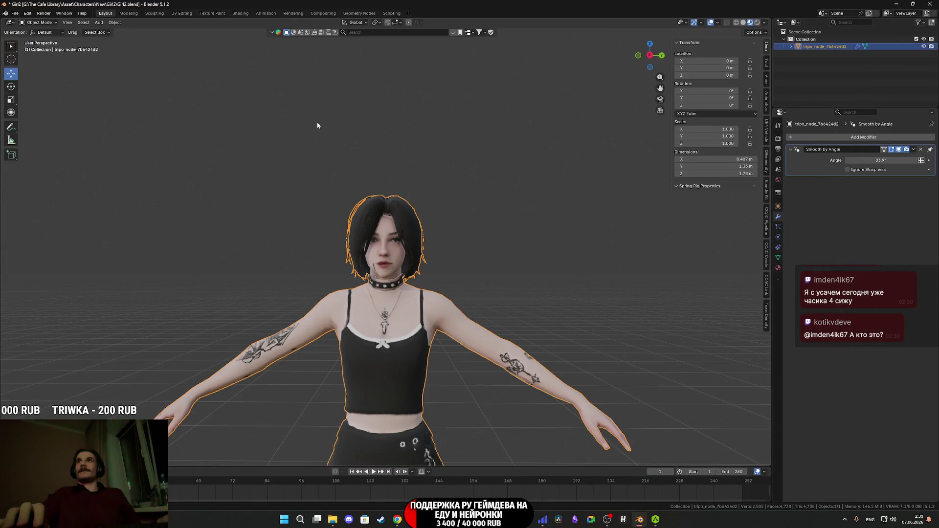
# Re-export the character as FBX over Girl2.fbx, then minimize Blender.
pyautogui.click(15, 13)
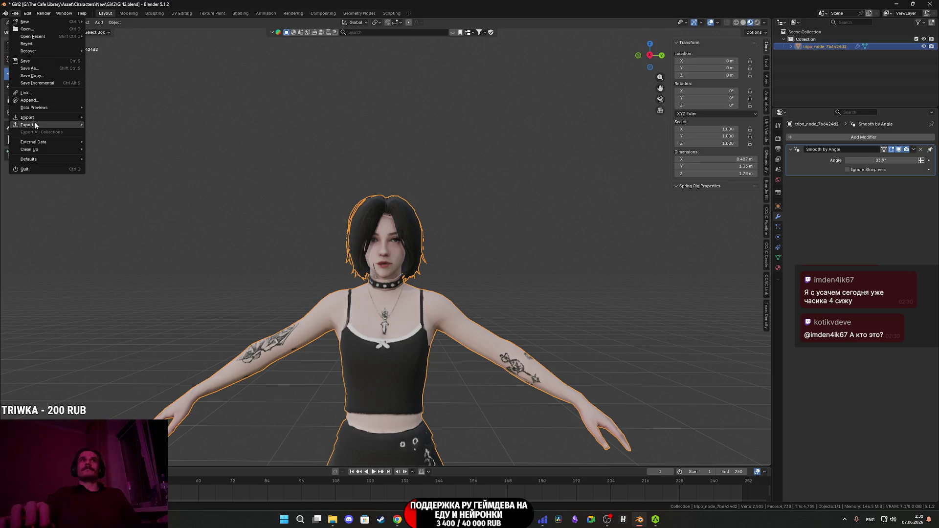
pyautogui.moveTo(34, 124)
pyautogui.click(123, 182)
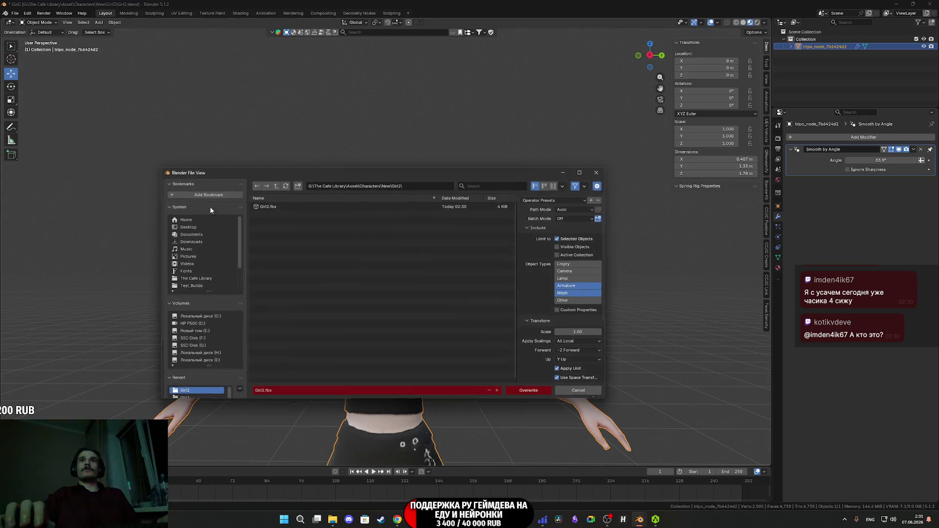
pyautogui.click(294, 207)
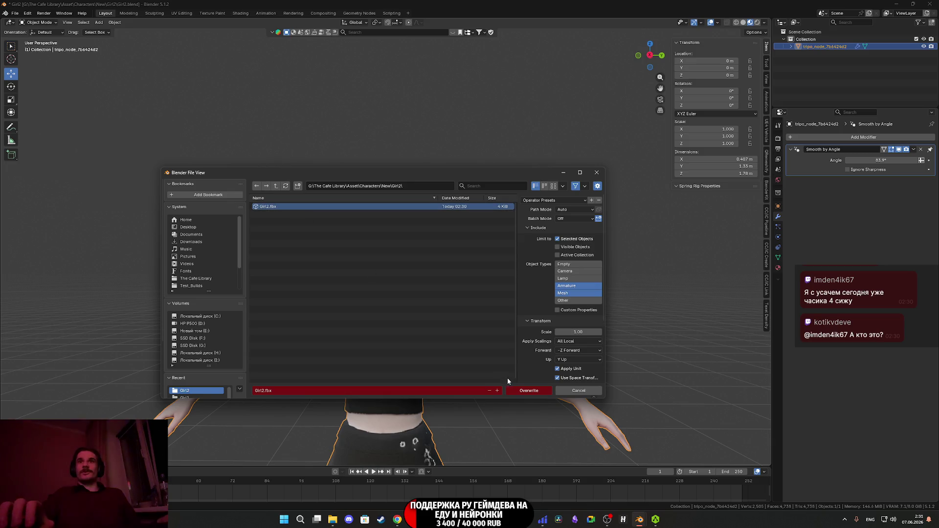
pyautogui.click(531, 391)
pyautogui.click(898, 3)
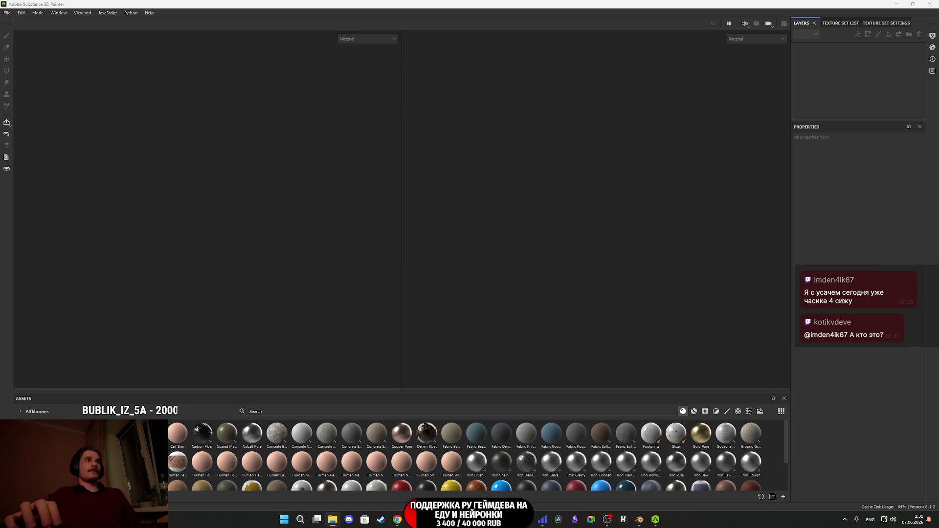
# Create a new project from Girl2.fbx and import its basecolor JPEG as a resource.
pyautogui.moveTo(218, 328); pyautogui.dragTo(266, 319)
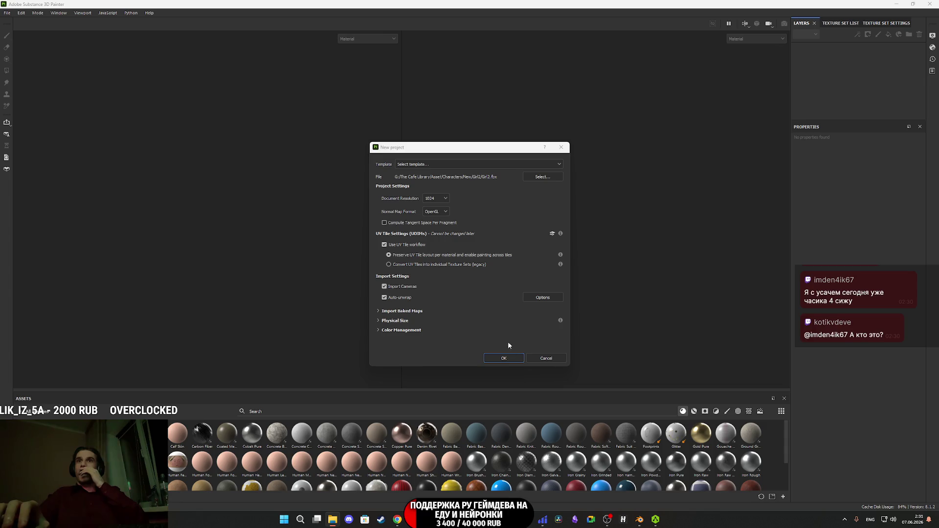
pyautogui.click(508, 360)
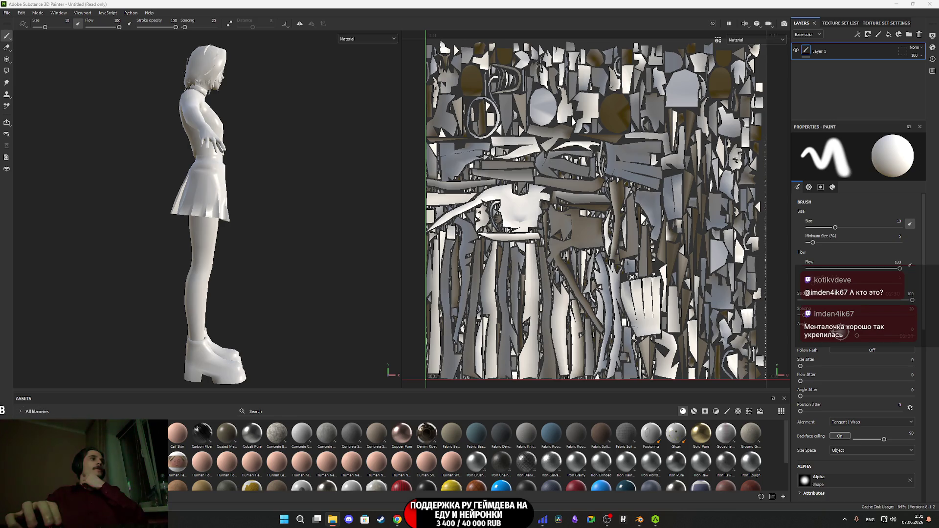
pyautogui.moveTo(2, 431)
pyautogui.mouseDown()
pyautogui.moveTo(240, 433)
pyautogui.moveTo(337, 458)
pyautogui.mouseUp()
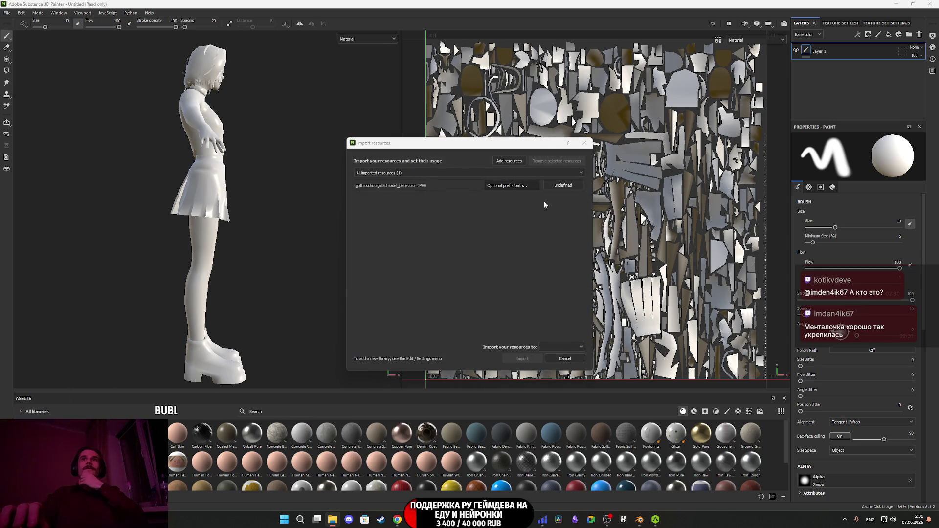
# Finish importing the basecolor image into the current project.
pyautogui.click(561, 347)
pyautogui.click(567, 366)
pyautogui.click(529, 359)
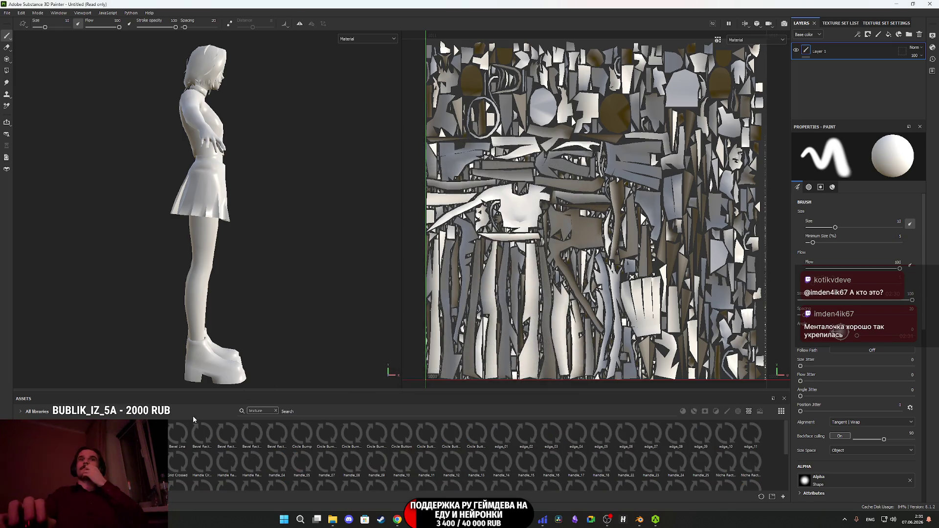
# Replace the empty paint layer Layer 1 with a new fill layer.
pyautogui.click(920, 34)
pyautogui.click(889, 36)
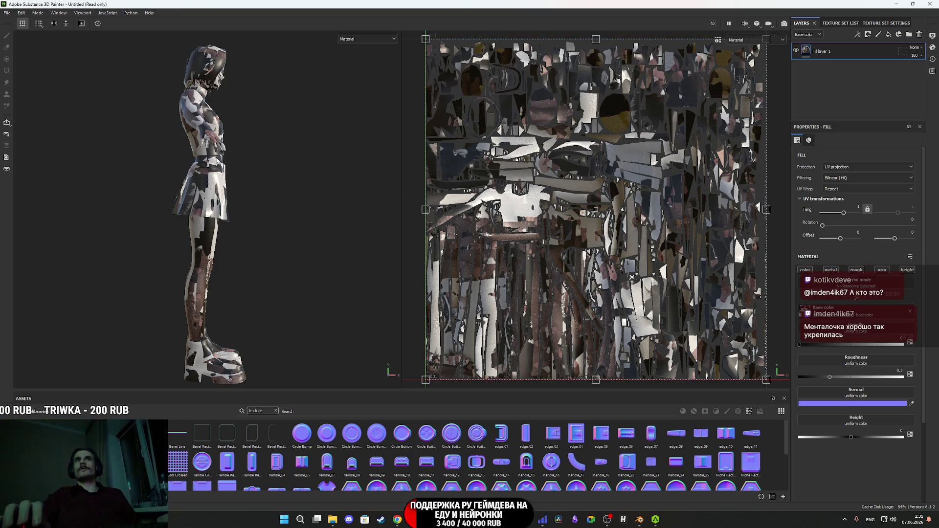
pyautogui.keyDown('alt'); pyautogui.moveTo(216, 163); pyautogui.dragTo(217, 143); pyautogui.keyUp('alt')
pyautogui.scroll(3, 225, 247)
pyautogui.scroll(5, 225, 249)
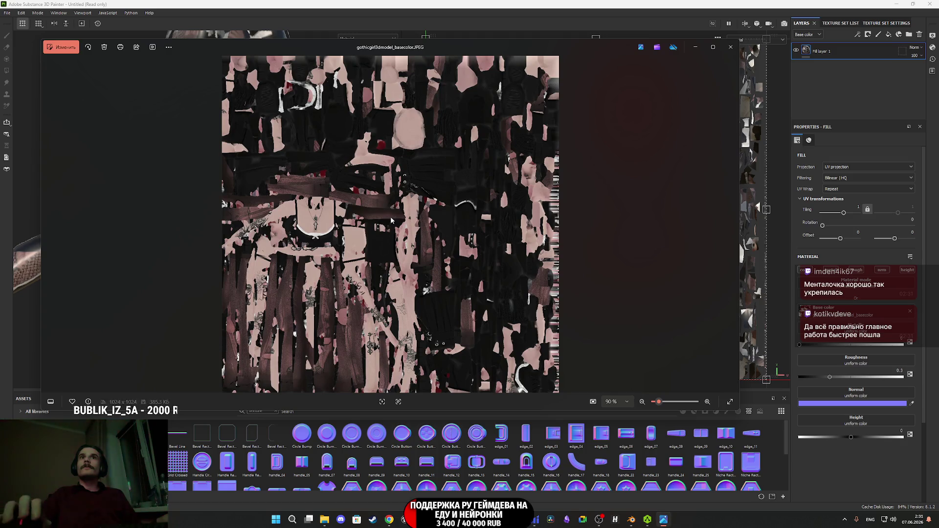
# Import the gothicgirl3dmodel_basecolor JPEG as a texture into the Untitled project.
pyautogui.click(731, 47)
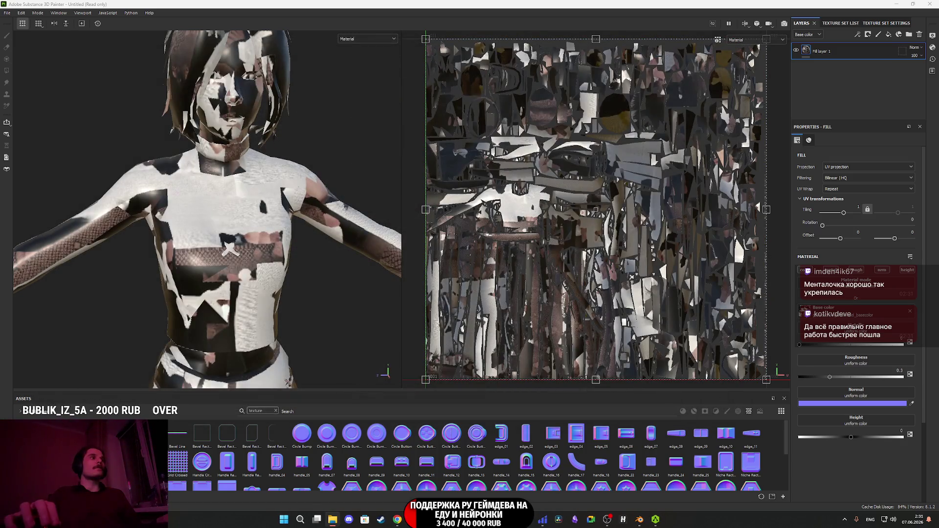
pyautogui.click(562, 186)
pyautogui.click(576, 213)
pyautogui.click(561, 347)
pyautogui.click(560, 366)
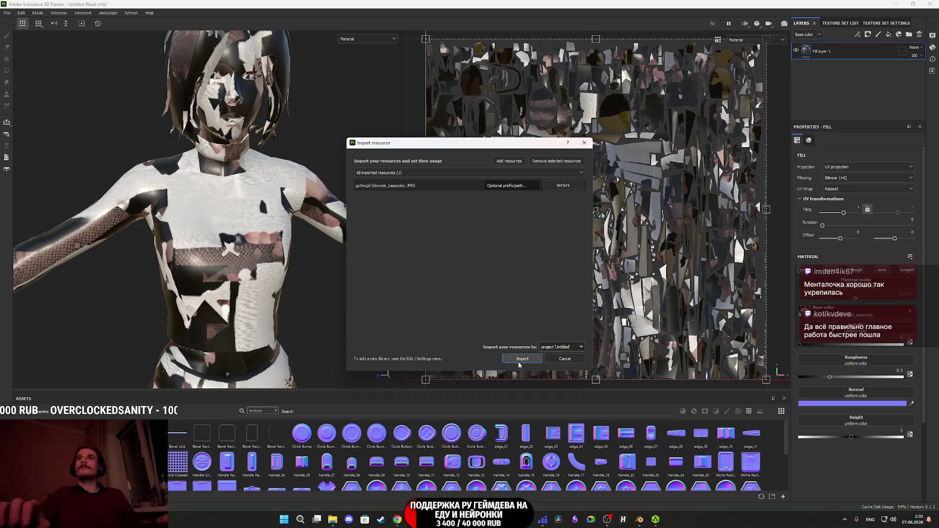
pyautogui.click(519, 362)
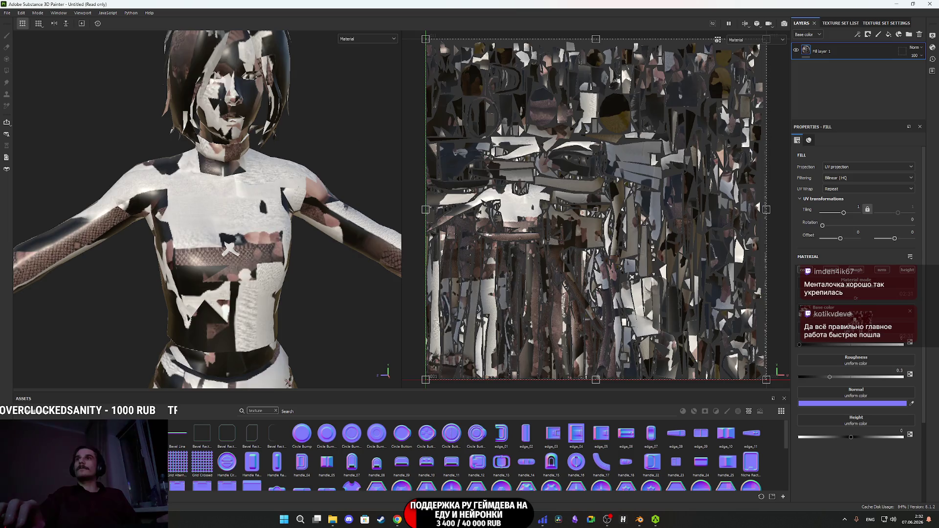
pyautogui.moveTo(265, 159); pyautogui.dragTo(254, 221, button='middle')
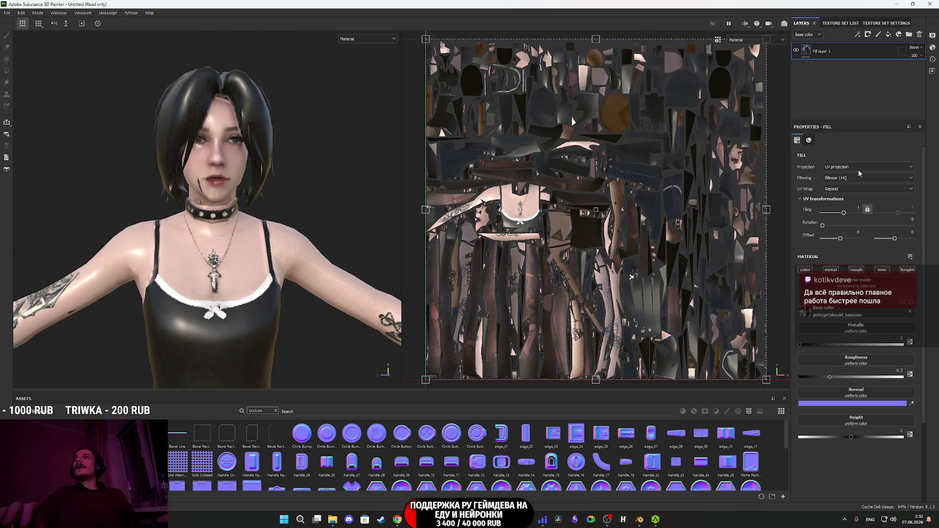
# Turn off the fill's metallic, normal and height channels and set roughness to 1.
pyautogui.click(831, 269)
pyautogui.click(883, 269)
pyautogui.click(908, 270)
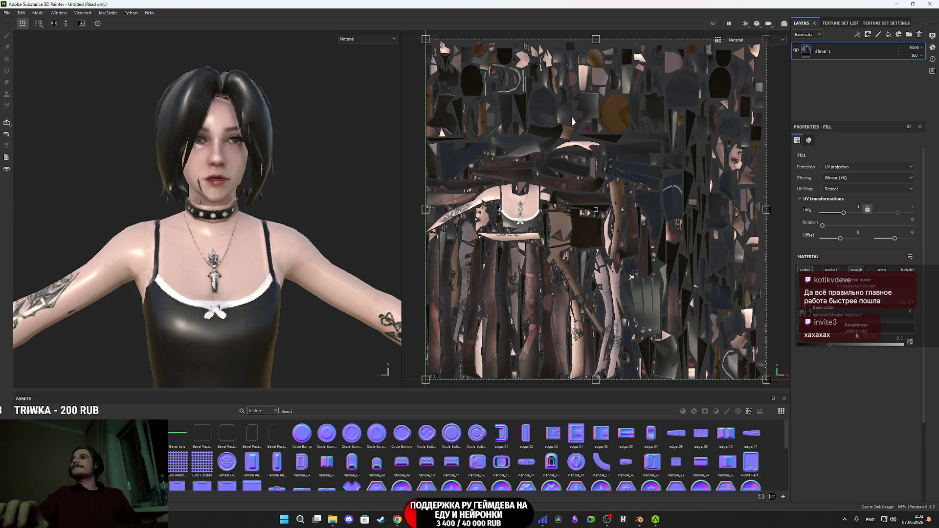
pyautogui.moveTo(858, 333); pyautogui.dragTo(904, 344)
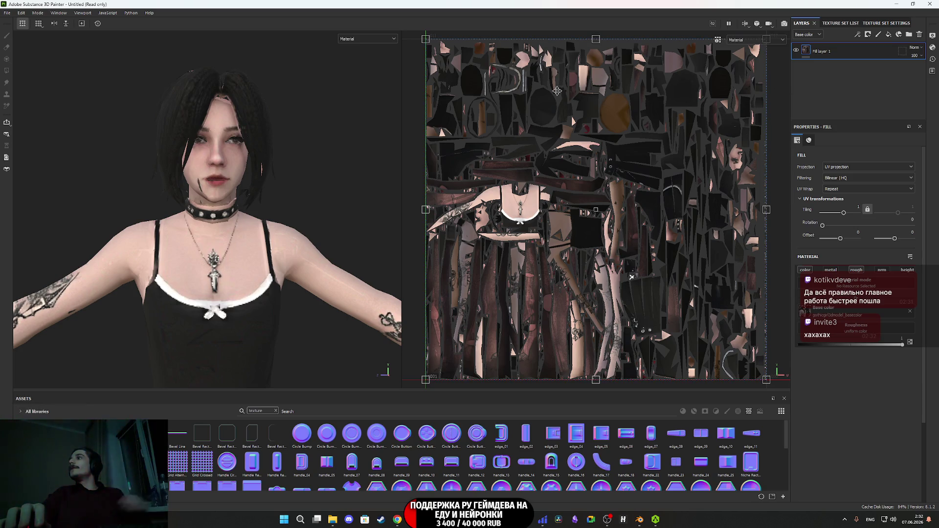
pyautogui.scroll(2, 209, 182)
# Orbit and zoom around the matte textured character to inspect face, hair and torso.
pyautogui.moveTo(209, 182)
pyautogui.keyDown('alt'); pyautogui.mouseDown()
pyautogui.moveTo(285, 266)
pyautogui.moveTo(377, 267)
pyautogui.mouseUp(); pyautogui.keyUp('alt')
pyautogui.keyDown('alt'); pyautogui.moveTo(378, 266); pyautogui.dragTo(223, 125, button='middle'); pyautogui.keyUp('alt')
pyautogui.keyDown('alt'); pyautogui.moveTo(223, 125); pyautogui.dragTo(221, 123); pyautogui.keyUp('alt')
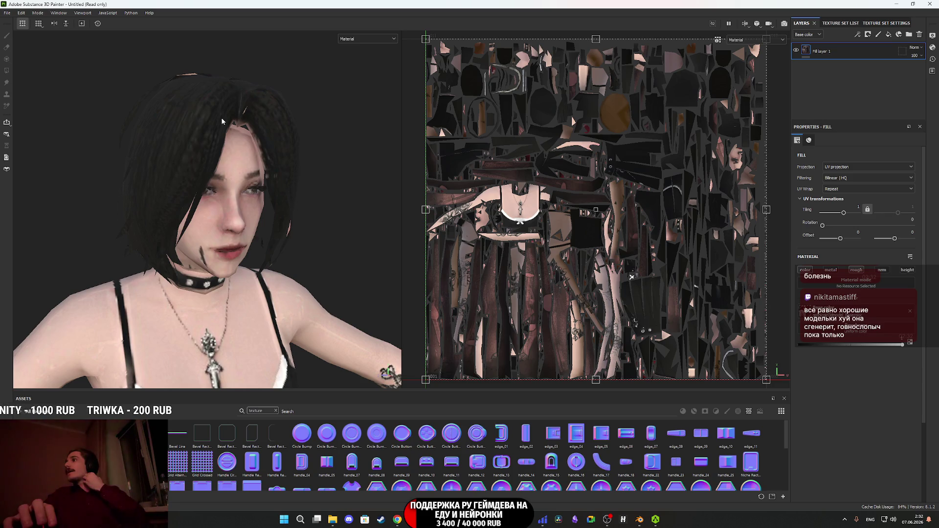
pyautogui.moveTo(222, 117)
pyautogui.keyDown('alt'); pyautogui.mouseDown()
pyautogui.moveTo(227, 113)
pyautogui.moveTo(231, 159)
pyautogui.mouseUp(); pyautogui.keyUp('alt')
pyautogui.moveTo(231, 159)
pyautogui.mouseDown(button='middle')
pyautogui.moveTo(244, 252)
pyautogui.moveTo(268, 275)
pyautogui.mouseUp(button='middle')
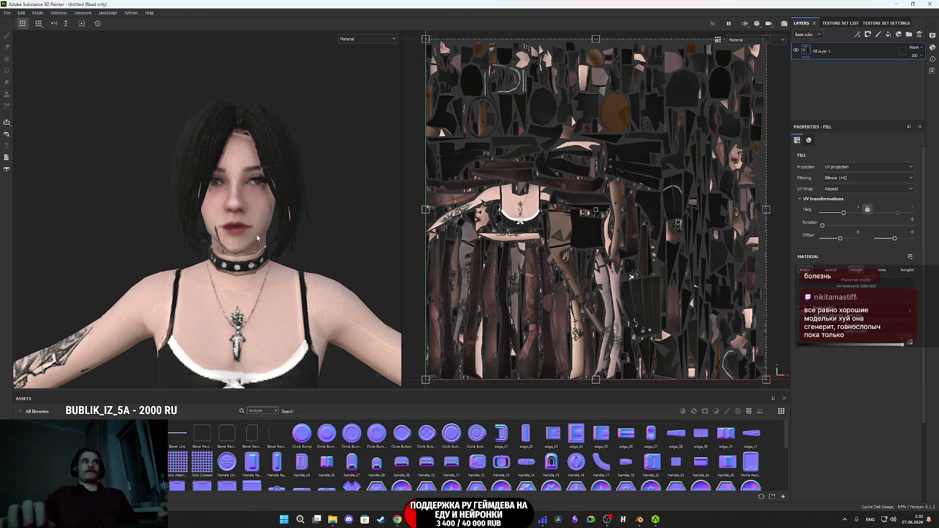
pyautogui.keyDown('alt'); pyautogui.moveTo(158, 248); pyautogui.dragTo(164, 234); pyautogui.keyUp('alt')
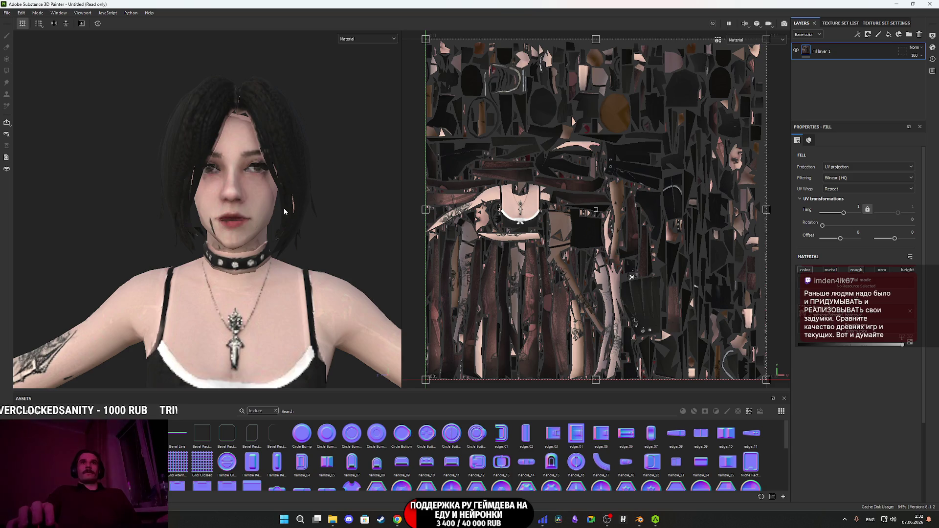
pyautogui.scroll(2, 279, 213)
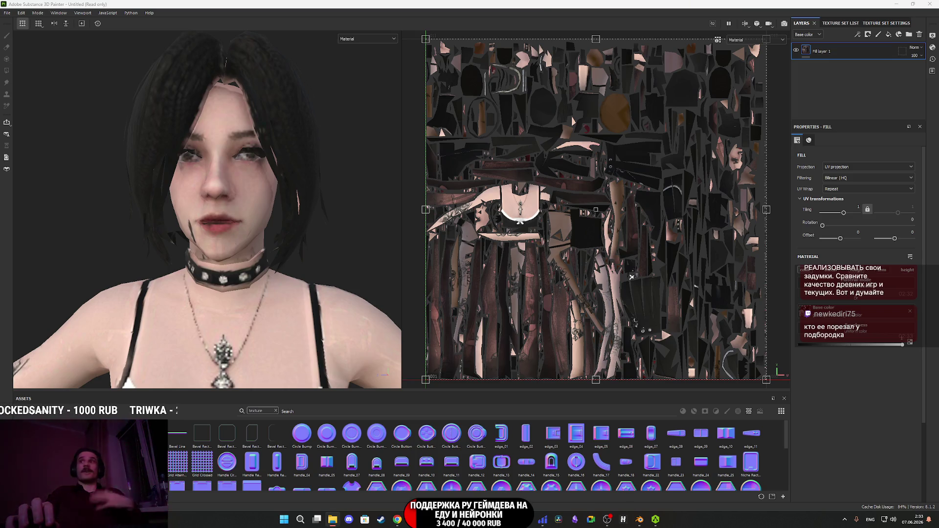
pyautogui.scroll(-2, 206, 345)
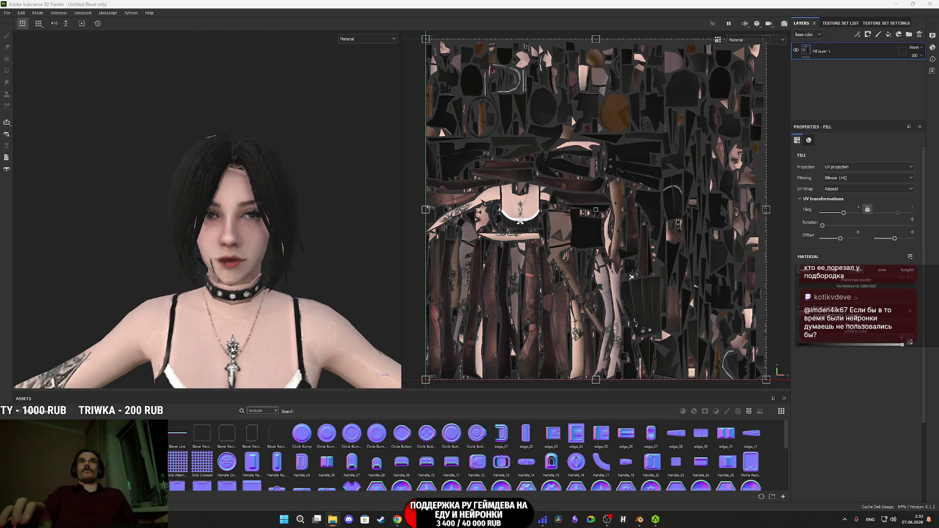
pyautogui.scroll(-3, 239, 246)
pyautogui.moveTo(239, 245)
pyautogui.keyDown('alt'); pyautogui.mouseDown()
pyautogui.moveTo(207, 158)
pyautogui.moveTo(234, 205)
pyautogui.moveTo(325, 185)
pyautogui.moveTo(400, 204)
pyautogui.moveTo(235, 225)
pyautogui.mouseUp(); pyautogui.keyUp('alt')
pyautogui.scroll(5, 230, 264)
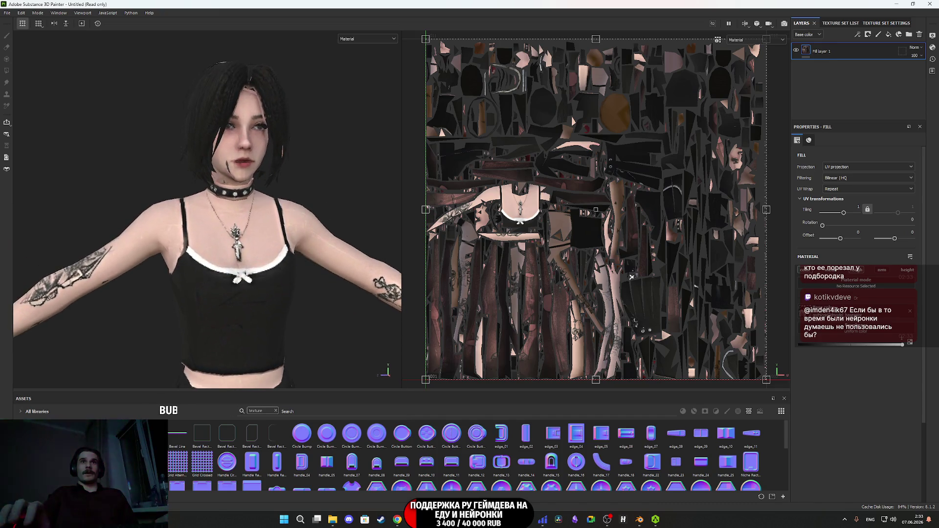
pyautogui.moveTo(230, 264)
pyautogui.keyDown('alt'); pyautogui.mouseDown()
pyautogui.moveTo(294, 320)
pyautogui.moveTo(304, 309)
pyautogui.moveTo(392, 315)
pyautogui.moveTo(274, 274)
pyautogui.moveTo(230, 294)
pyautogui.mouseUp(); pyautogui.keyUp('alt')
pyautogui.scroll(-5, 241, 343)
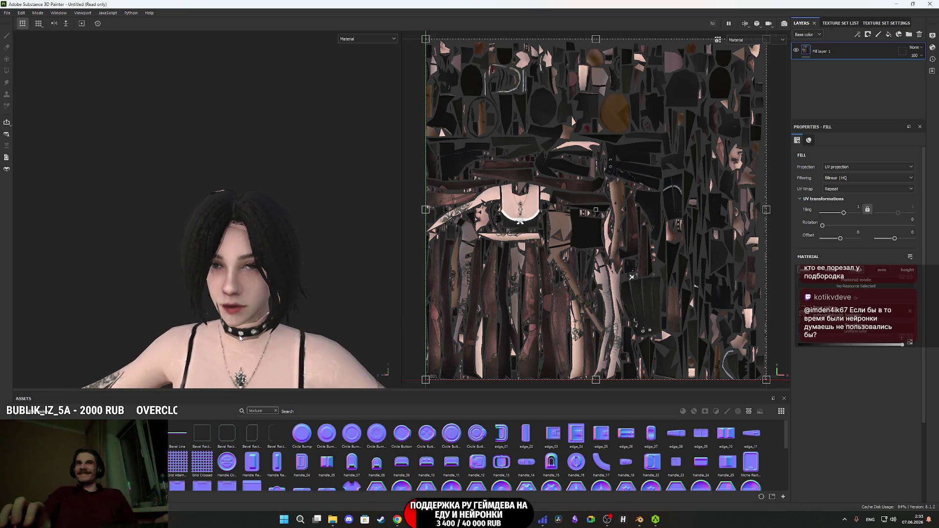
pyautogui.scroll(4, 267, 281)
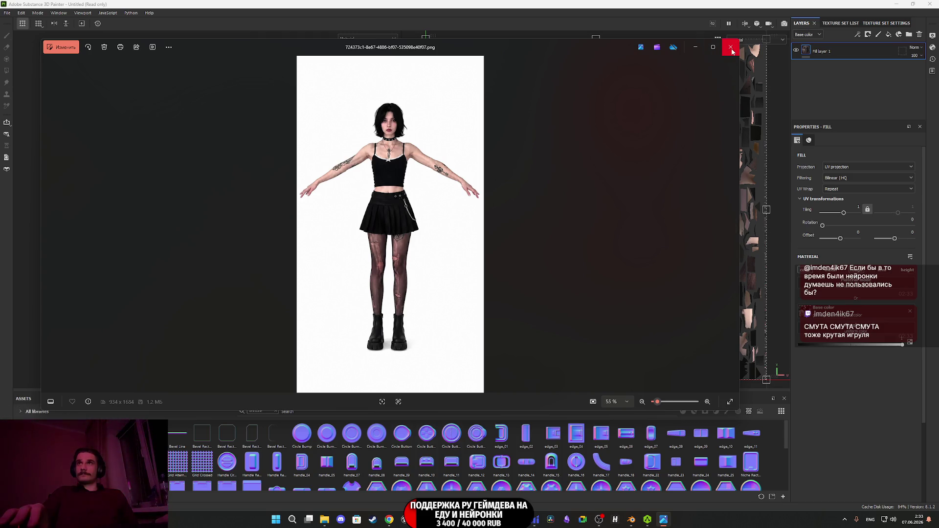
# Import the full-body character PNG as a texture into project Untitled and add a second fill layer.
pyautogui.scroll(5, 407, 141)
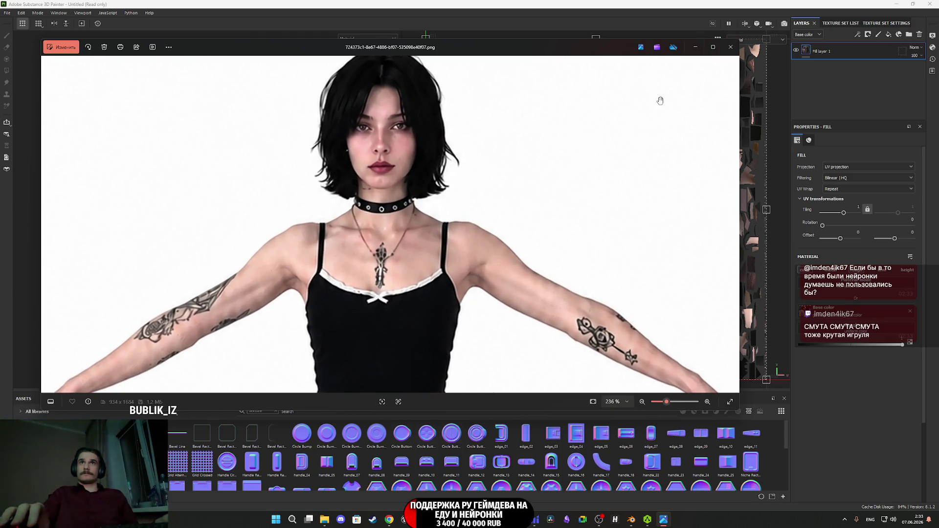
pyautogui.click(731, 47)
pyautogui.moveTo(199, 388); pyautogui.dragTo(338, 453)
pyautogui.click(569, 188)
pyautogui.click(583, 215)
pyautogui.click(563, 347)
pyautogui.click(560, 364)
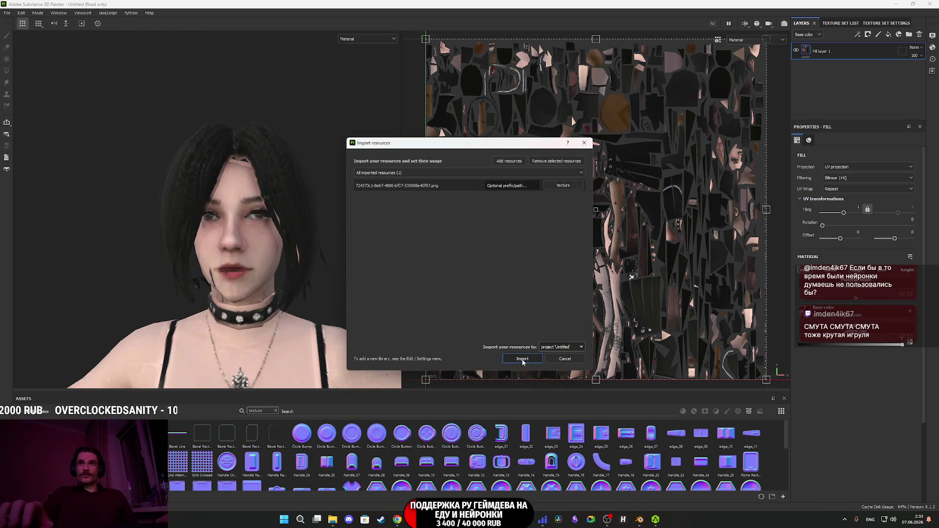
pyautogui.click(523, 359)
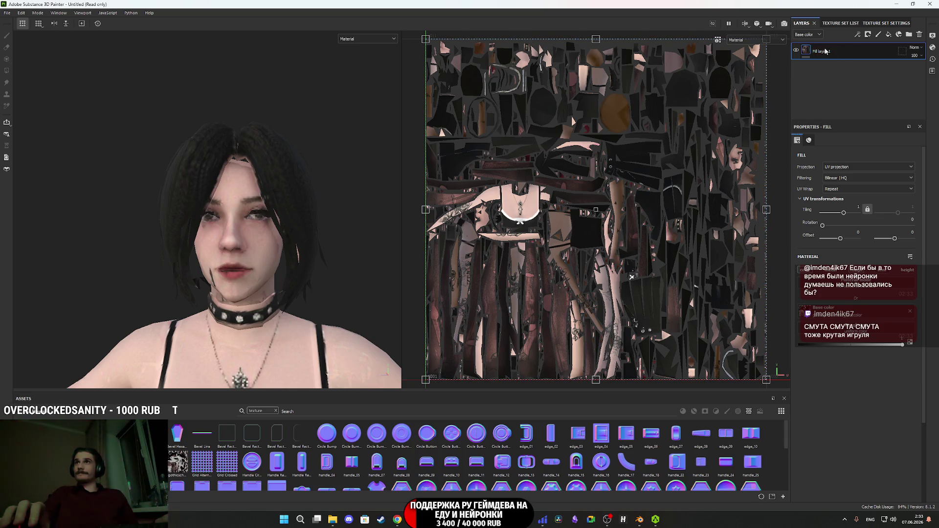
pyautogui.click(889, 35)
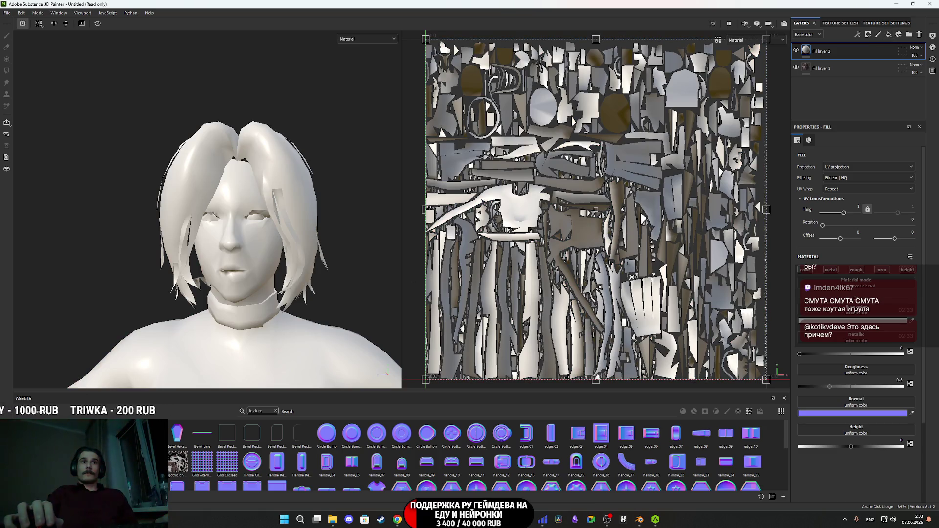
# Use the imported character image as the fill's base colour with Warp projection.
pyautogui.click(852, 315)
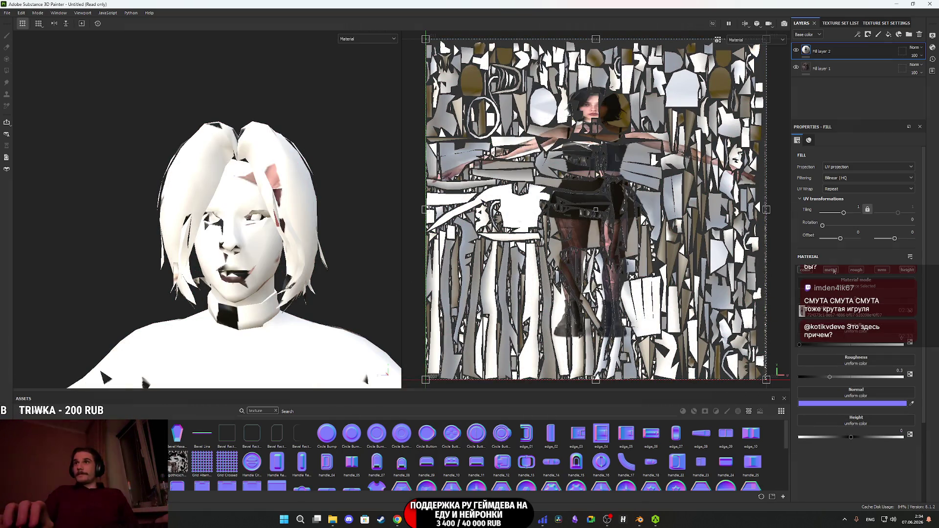
pyautogui.click(844, 168)
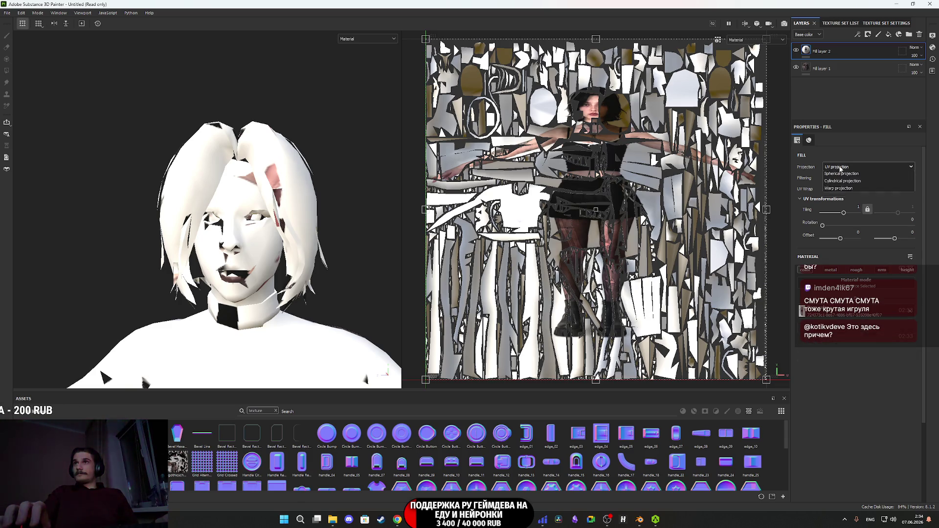
pyautogui.click(849, 222)
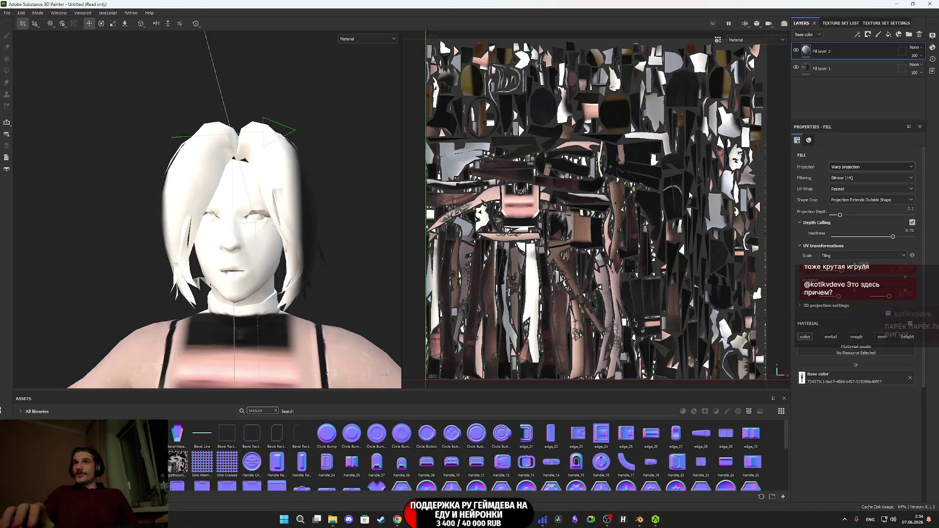
pyautogui.scroll(-5, 300, 270)
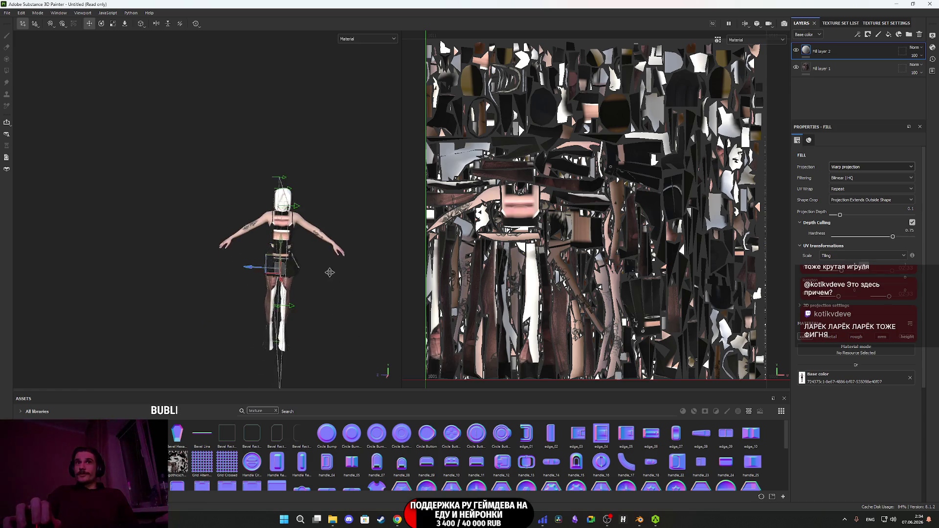
# Rotate the projection to 90 degrees on Y.
pyautogui.press('e')
pyautogui.moveTo(311, 259); pyautogui.dragTo(345, 240)
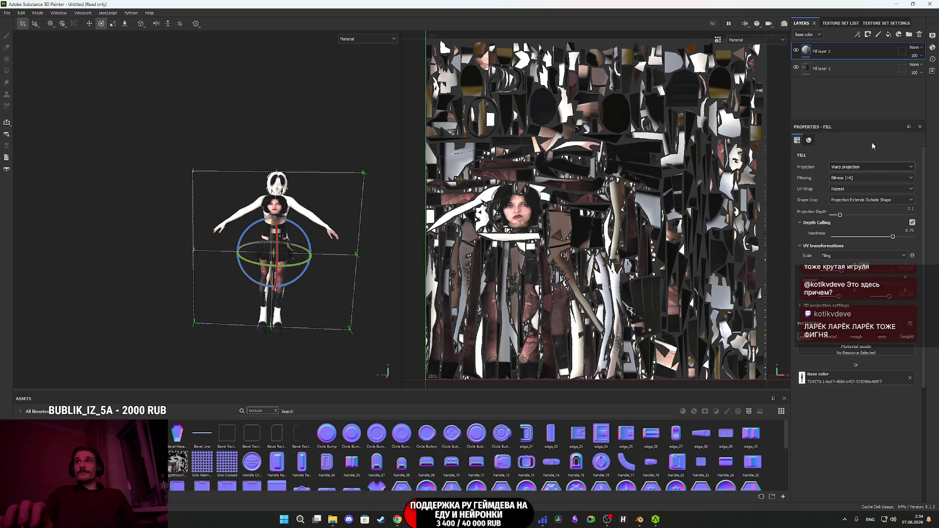
pyautogui.scroll(-5, 861, 343)
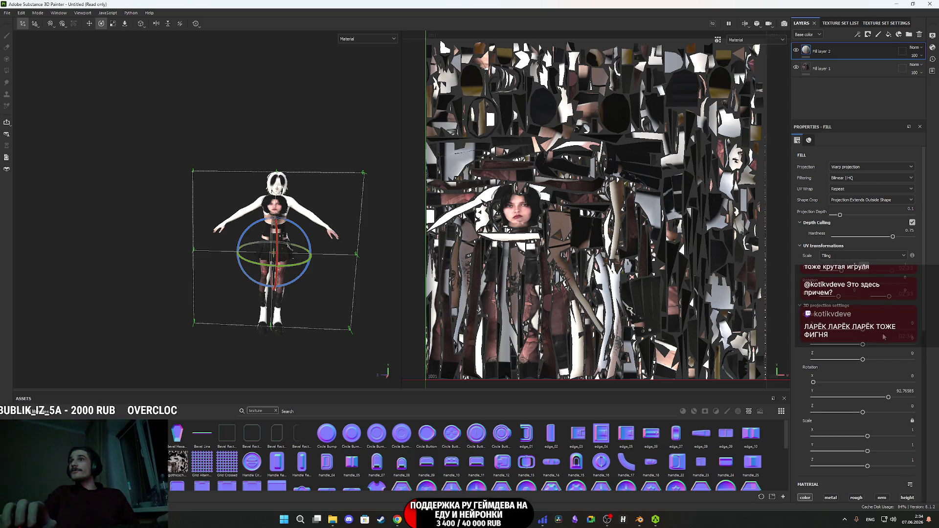
pyautogui.click(905, 391)
pyautogui.write('0')
pyautogui.press('Return')
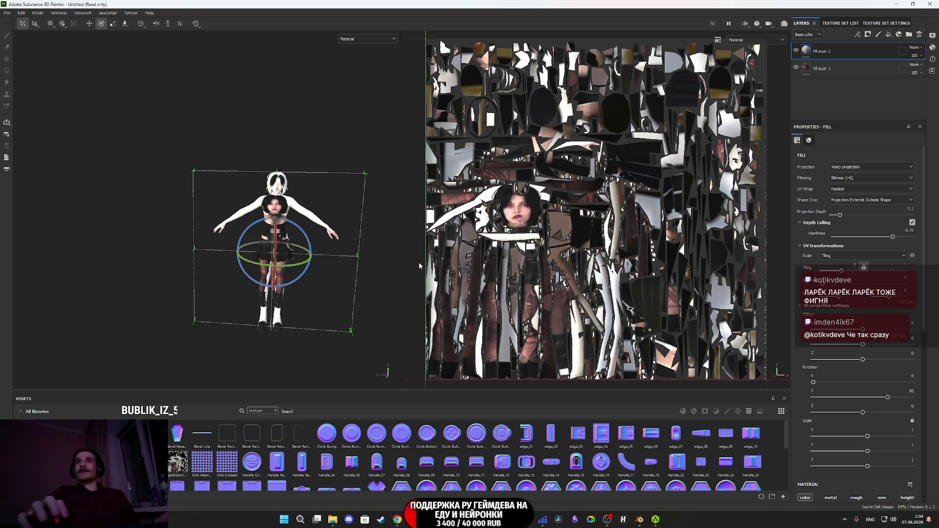
# Shrink the projection box to fit the character's body.
pyautogui.scroll(6, 297, 250)
pyautogui.keyDown('alt'); pyautogui.moveTo(297, 249); pyautogui.dragTo(375, 217); pyautogui.keyUp('alt')
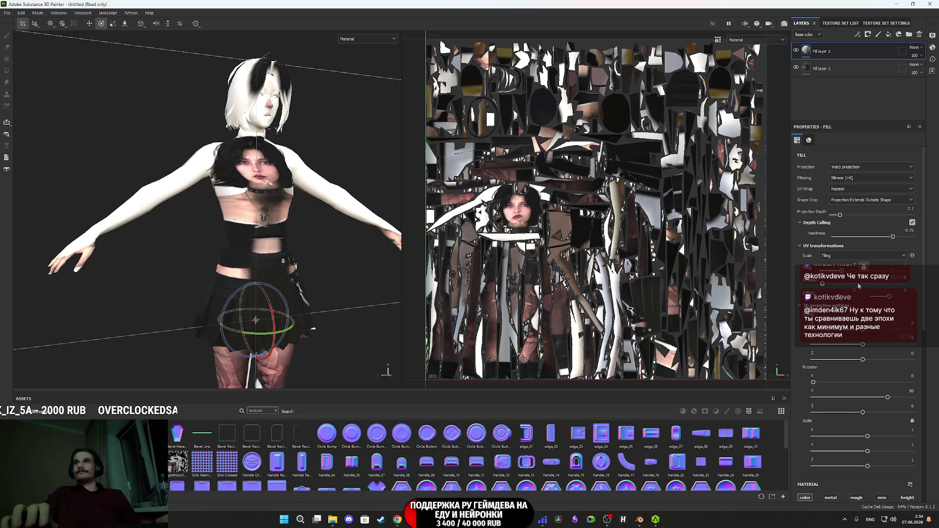
pyautogui.press('f')
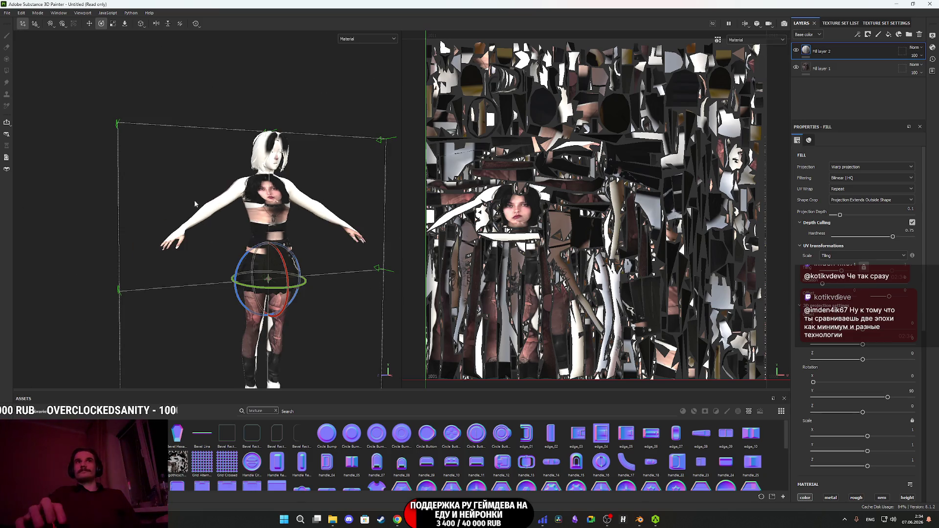
pyautogui.click(113, 23)
pyautogui.moveTo(313, 284)
pyautogui.keyDown('alt'); pyautogui.mouseDown()
pyautogui.moveTo(330, 280)
pyautogui.moveTo(308, 304)
pyautogui.moveTo(224, 303)
pyautogui.mouseUp(); pyautogui.keyUp('alt')
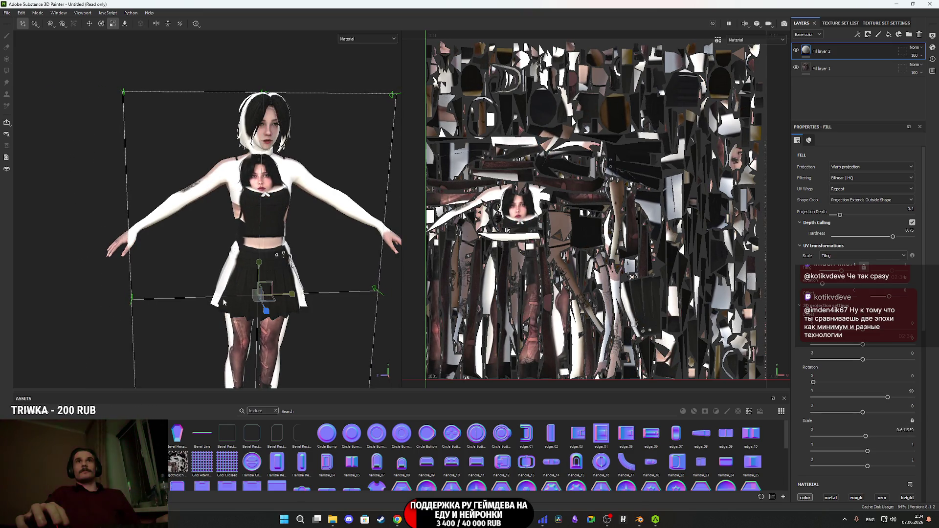
# Move the projection down so the projected face lines up with the model.
pyautogui.press('w')
pyautogui.moveTo(275, 276)
pyautogui.keyDown('alt'); pyautogui.mouseDown()
pyautogui.moveTo(293, 266)
pyautogui.moveTo(267, 250)
pyautogui.moveTo(279, 226)
pyautogui.mouseUp(); pyautogui.keyUp('alt')
pyautogui.keyDown('alt'); pyautogui.moveTo(287, 260); pyautogui.dragTo(275, 219); pyautogui.keyUp('alt')
pyautogui.keyDown('alt'); pyautogui.moveTo(275, 218); pyautogui.dragTo(284, 273, button='right'); pyautogui.keyUp('alt')
pyautogui.moveTo(251, 271)
pyautogui.keyDown('alt'); pyautogui.mouseDown()
pyautogui.moveTo(322, 305)
pyautogui.moveTo(336, 279)
pyautogui.moveTo(323, 294)
pyautogui.moveTo(337, 294)
pyautogui.mouseUp(); pyautogui.keyUp('alt')
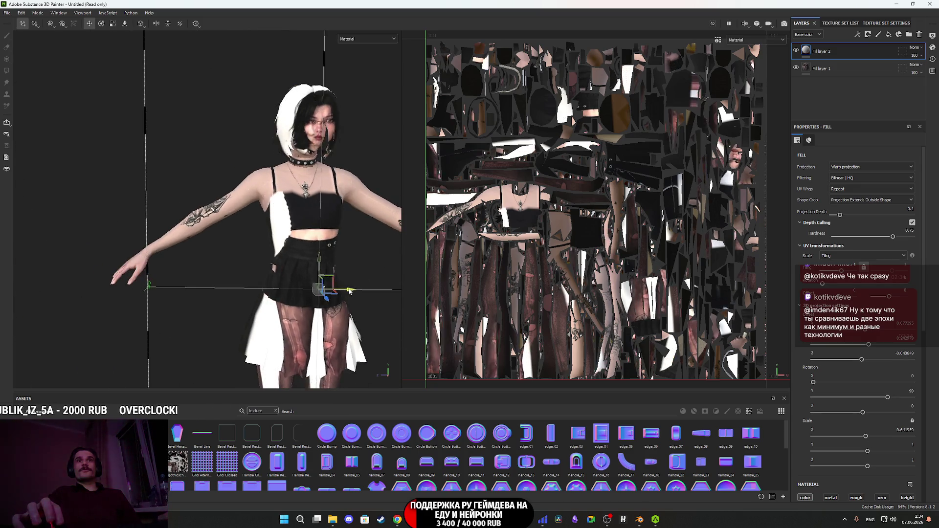
pyautogui.moveTo(306, 261); pyautogui.dragTo(303, 268)
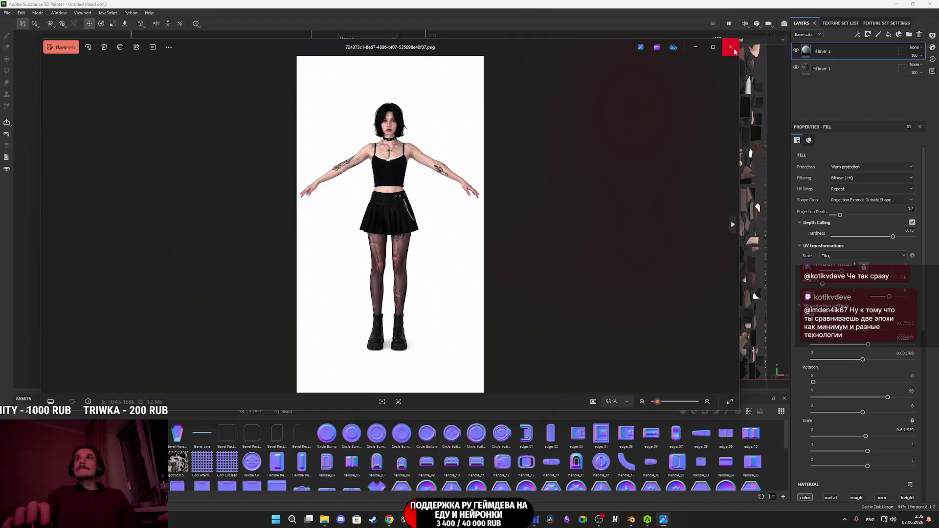
# Close the reference photo and switch to the Tripo image generator tab in Chrome.
pyautogui.click(731, 47)
pyautogui.click(400, 522)
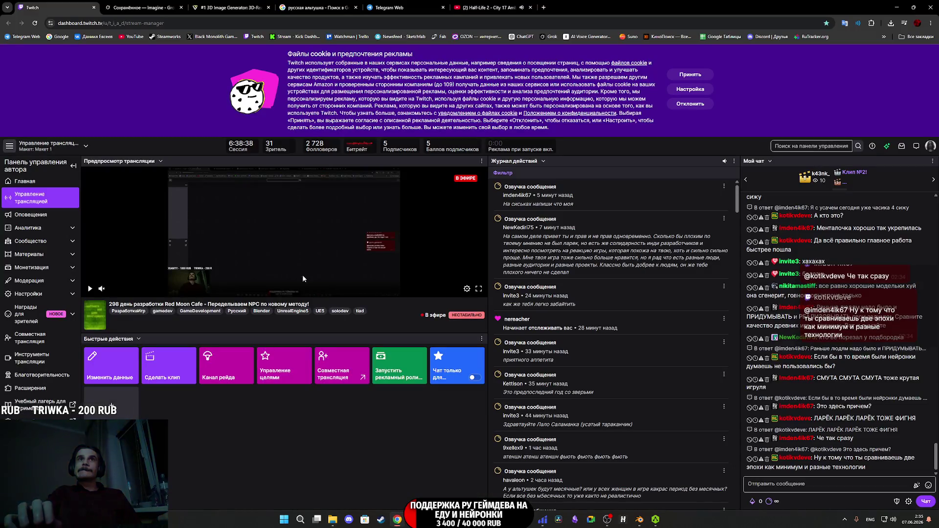
pyautogui.click(230, 7)
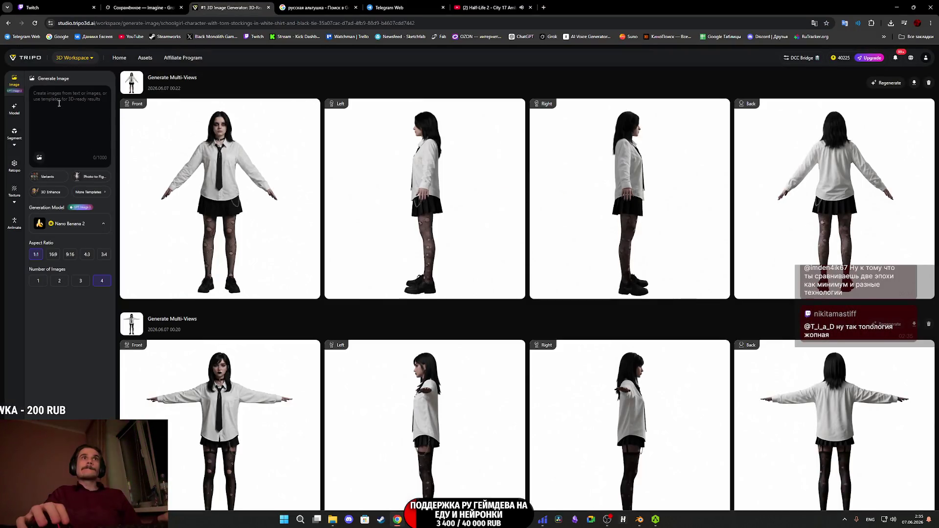
# Upload the full-body character reference image and set the number of images to 2.
pyautogui.click(39, 157)
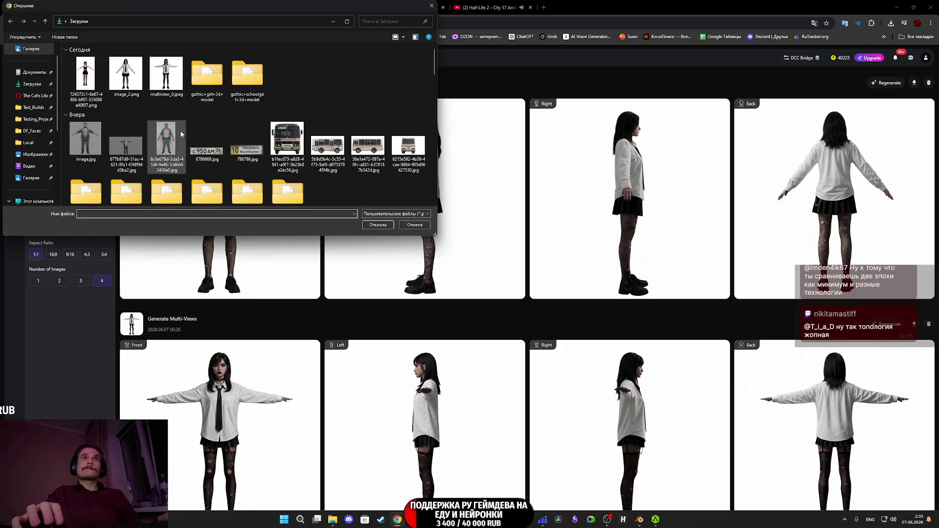
pyautogui.click(95, 76)
pyautogui.click(378, 225)
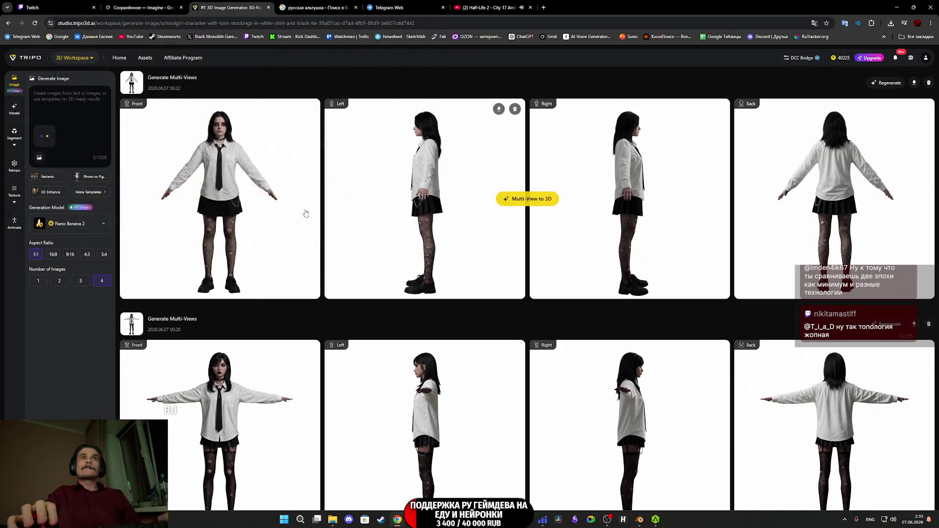
pyautogui.moveTo(92, 177)
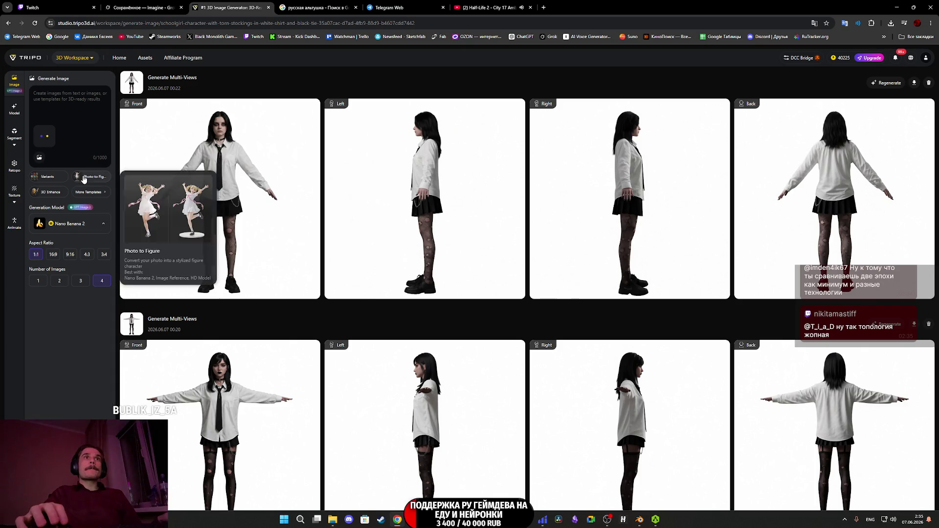
pyautogui.click(59, 281)
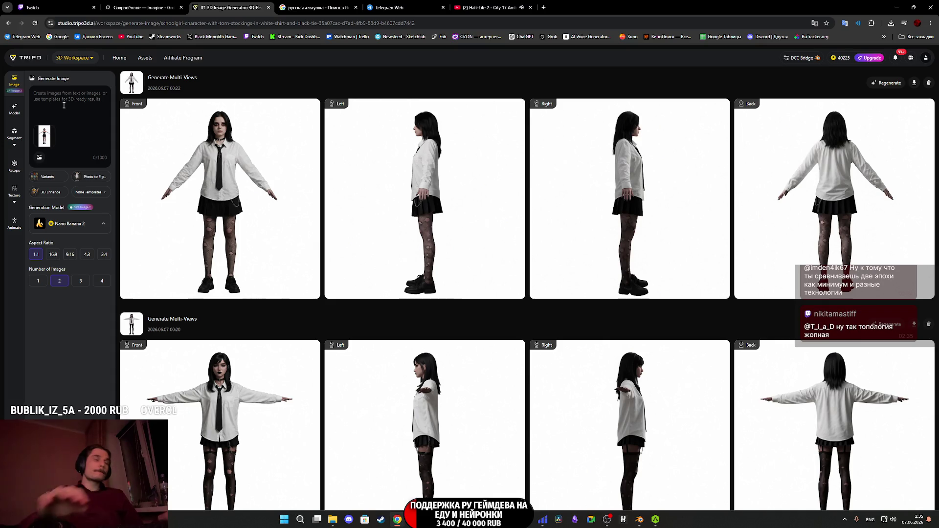
# Enter the prompt 'сделай лицо девушки крупным планом', correcting the wrong keyboard layout.
pyautogui.write('cltkf')
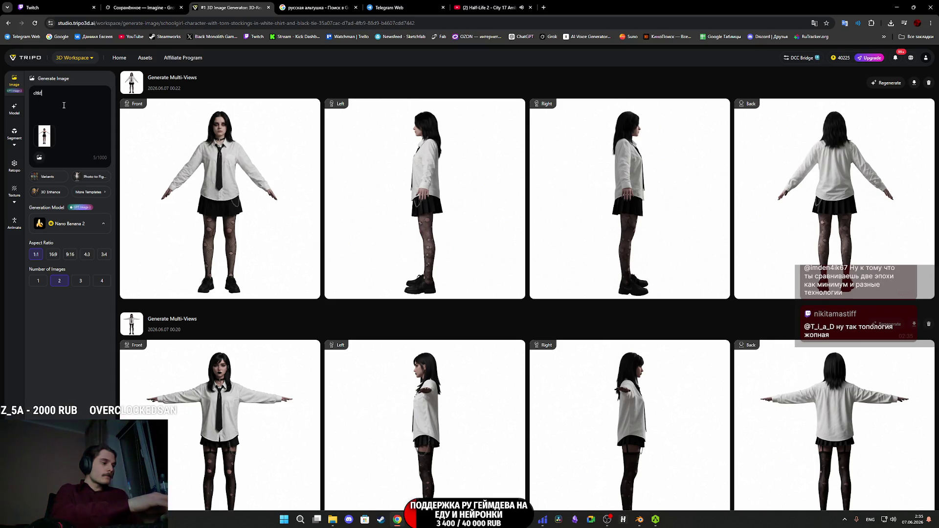
pyautogui.write('q kbwj ltdeirb rhegysv gkfyjv')
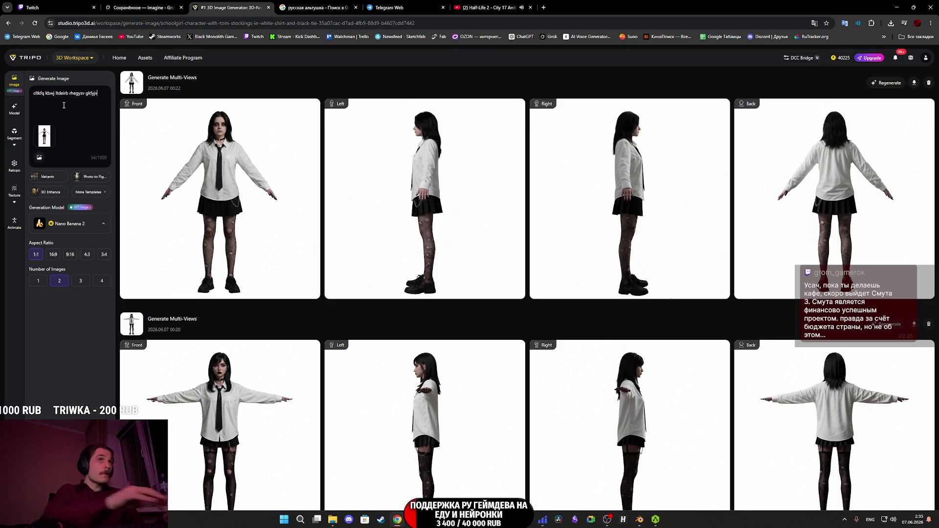
pyautogui.moveTo(100, 93); pyautogui.dragTo(32, 93)
pyautogui.hotkey('ctrl', 'c')
pyautogui.click(544, 9)
pyautogui.hotkey('ctrl', 'v')
pyautogui.press('Return')
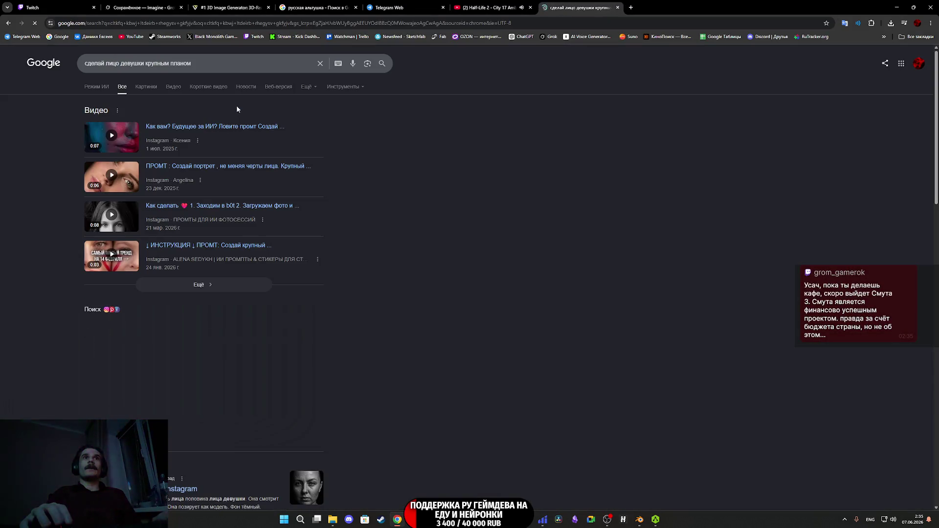
pyautogui.hotkey('ctrl', 'w')
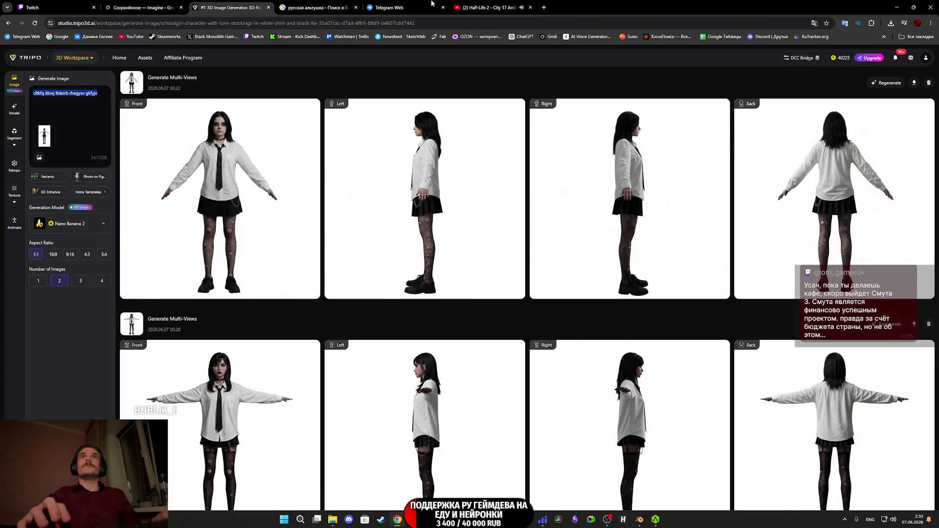
pyautogui.write('сделай лицо девушки крупным планом')
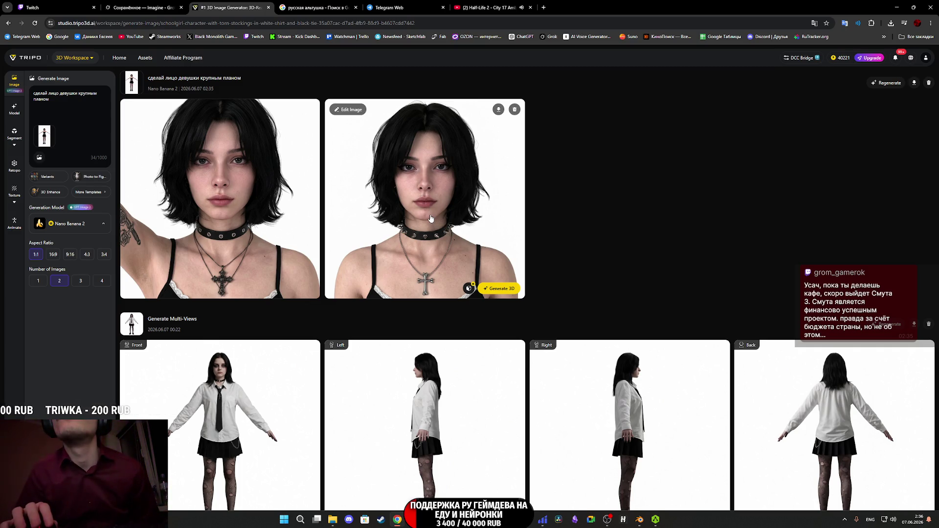
# Save the second close-up face image to Downloads as image_1.png.
pyautogui.click(431, 218)
pyautogui.rightClick(435, 228)
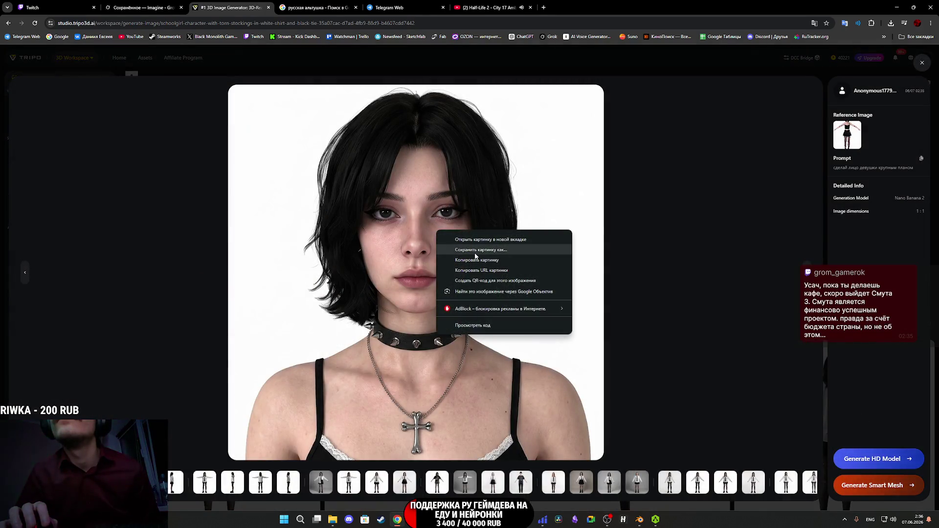
pyautogui.click(475, 256)
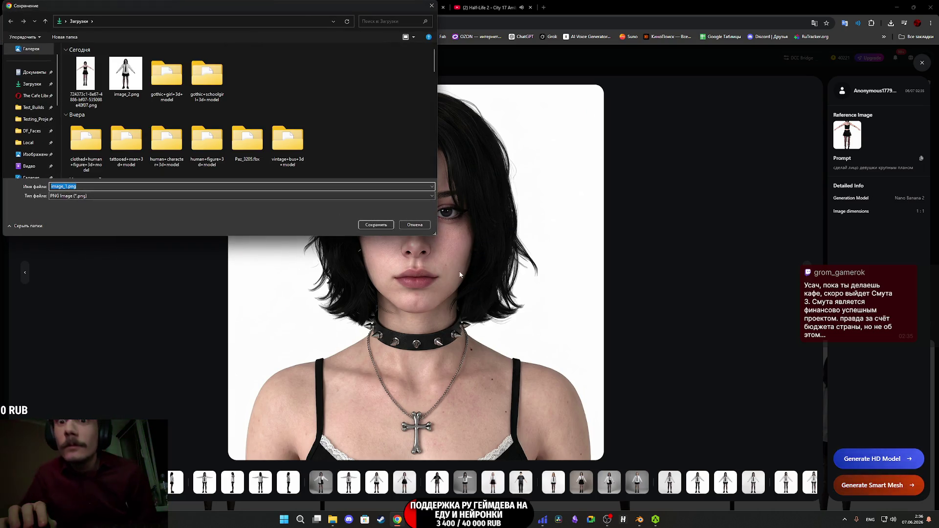
pyautogui.click(379, 224)
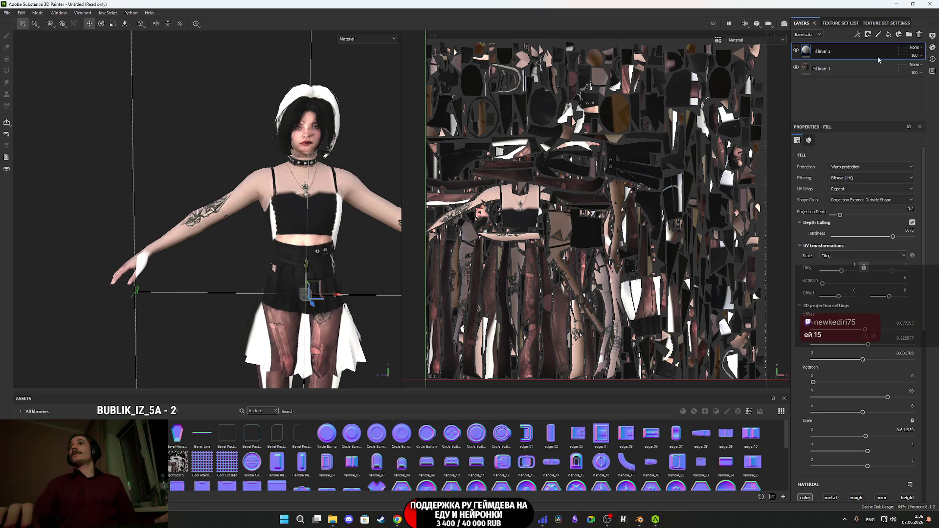
# Replace the projected fill layer with a fresh fill layer and drop the portrait into Assets.
pyautogui.press('Delete')
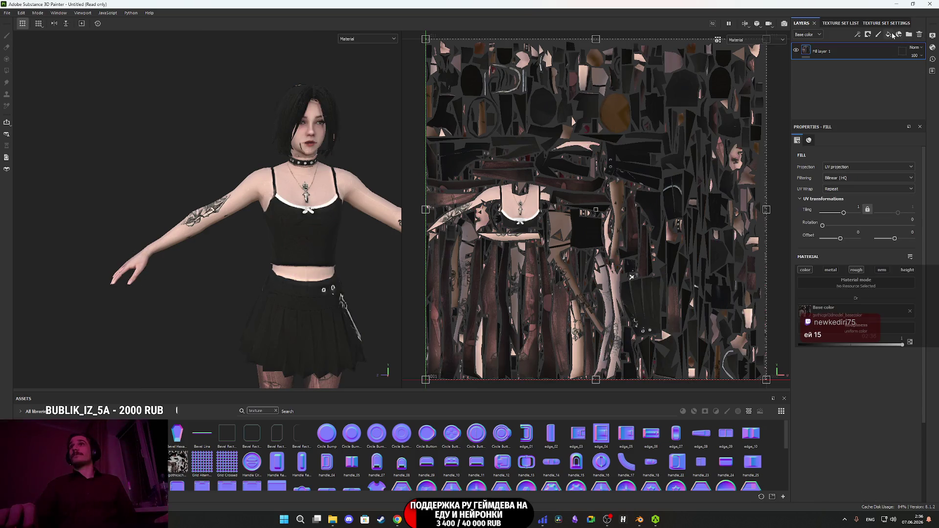
pyautogui.click(889, 35)
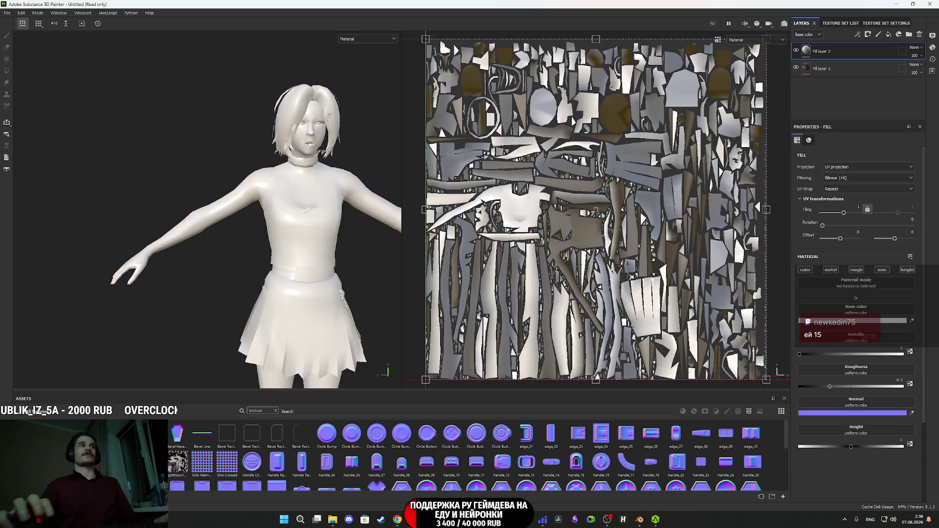
pyautogui.moveTo(470, 527); pyautogui.dragTo(427, 462)
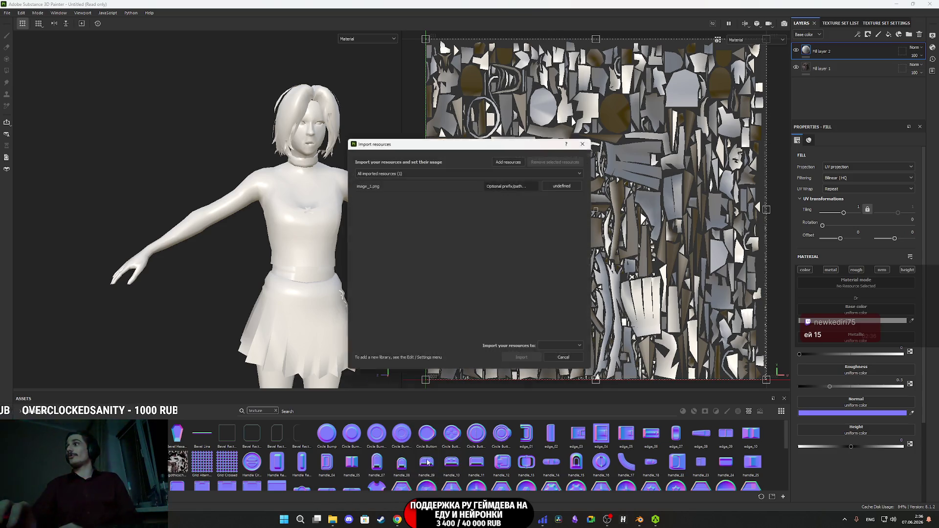
# Import the portrait as a project texture and apply it as Fill layer 2's base colour.
pyautogui.click(561, 187)
pyautogui.click(570, 215)
pyautogui.click(563, 347)
pyautogui.click(563, 370)
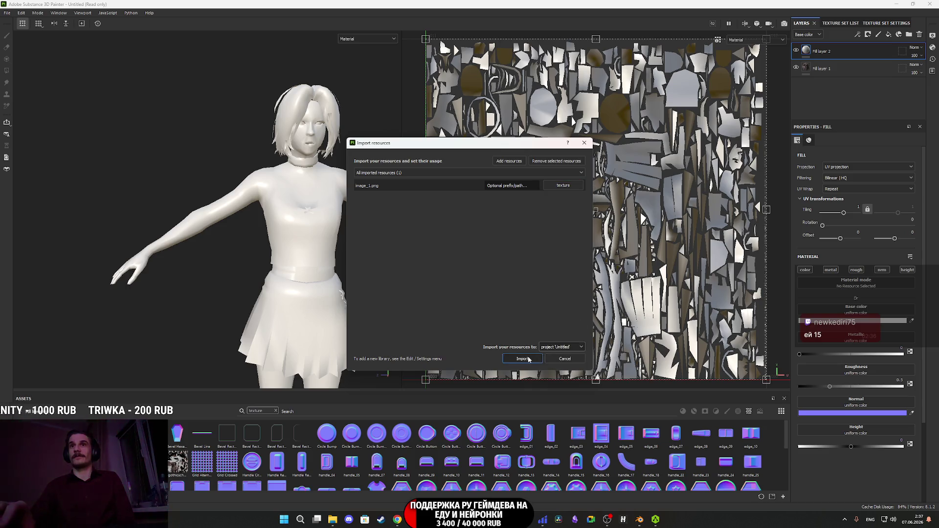
pyautogui.click(522, 359)
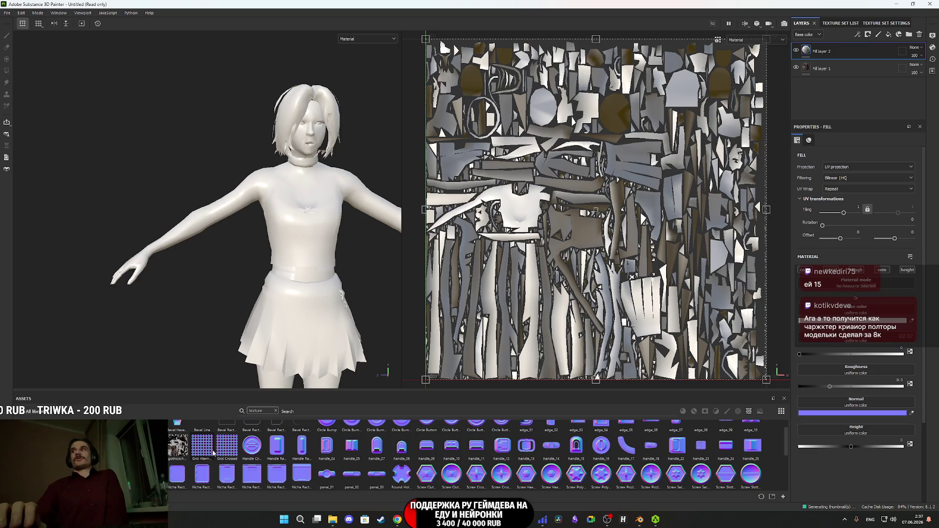
pyautogui.moveTo(200, 451)
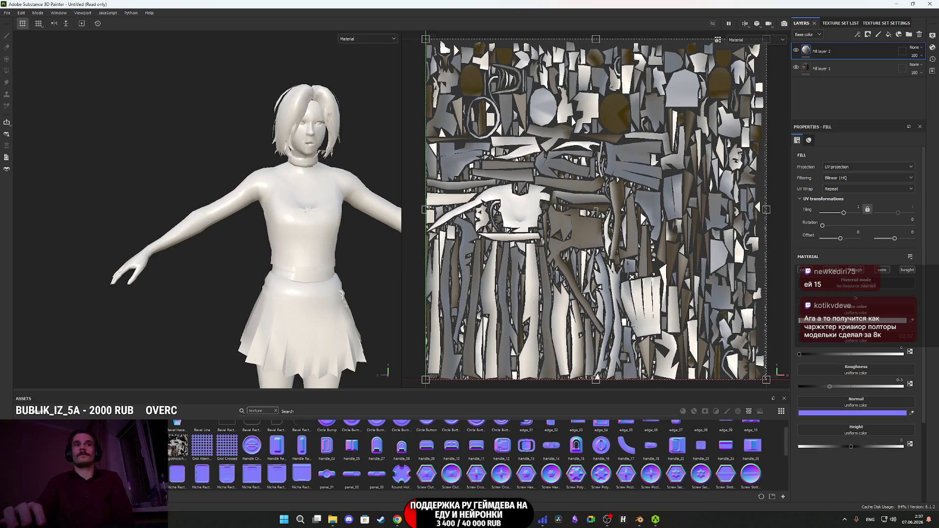
pyautogui.moveTo(174, 462); pyautogui.dragTo(845, 321)
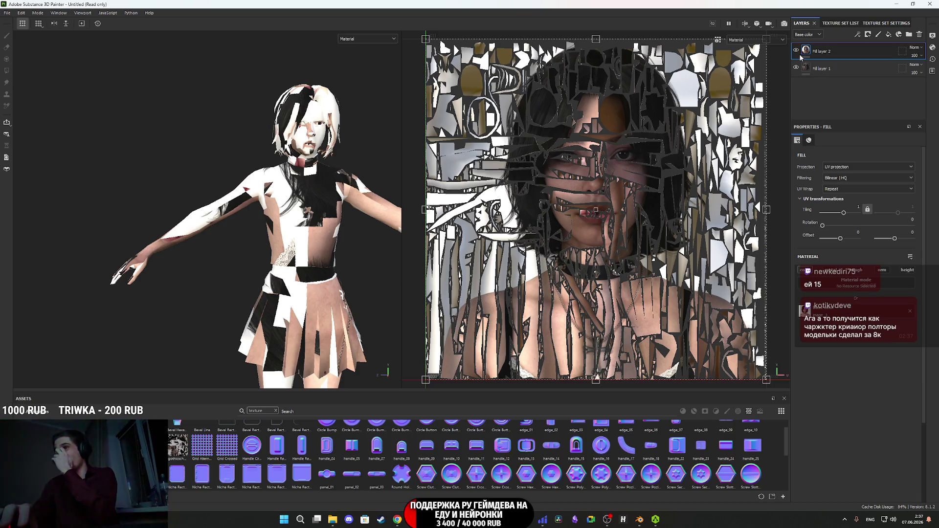
# Switch Fill layer 2 to Warp projection and rotate it exactly 90 degrees on Y.
pyautogui.moveTo(805, 55)
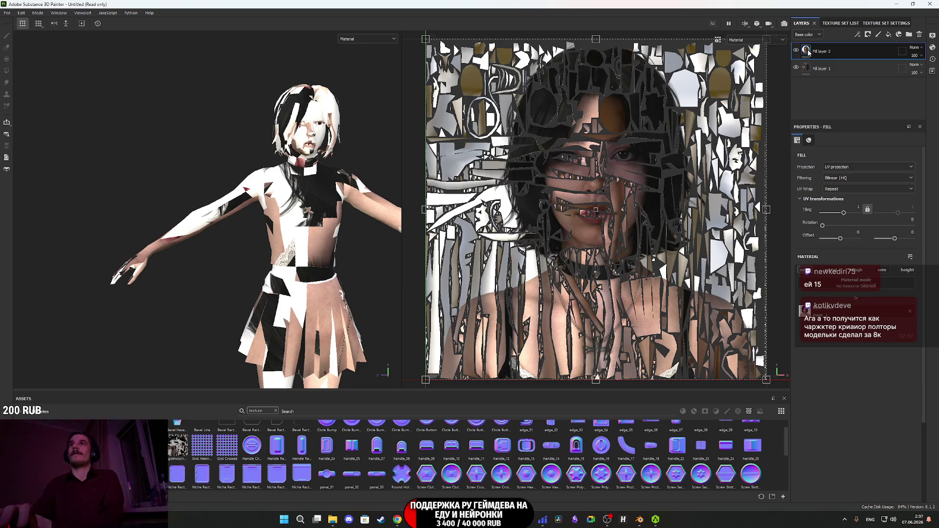
pyautogui.click(850, 166)
pyautogui.click(850, 222)
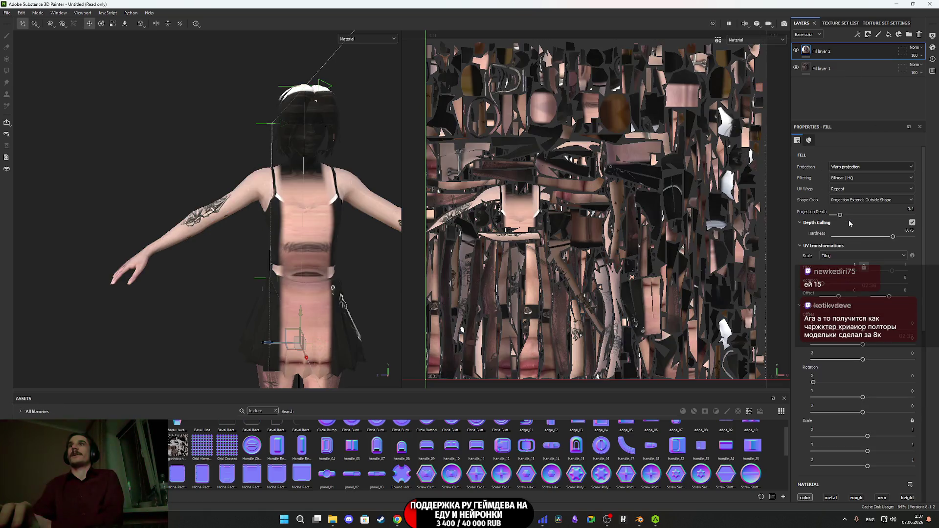
pyautogui.keyDown('alt'); pyautogui.moveTo(289, 167); pyautogui.dragTo(321, 306); pyautogui.keyUp('alt')
pyautogui.press('e')
pyautogui.moveTo(260, 306); pyautogui.dragTo(324, 298)
pyautogui.click(906, 390)
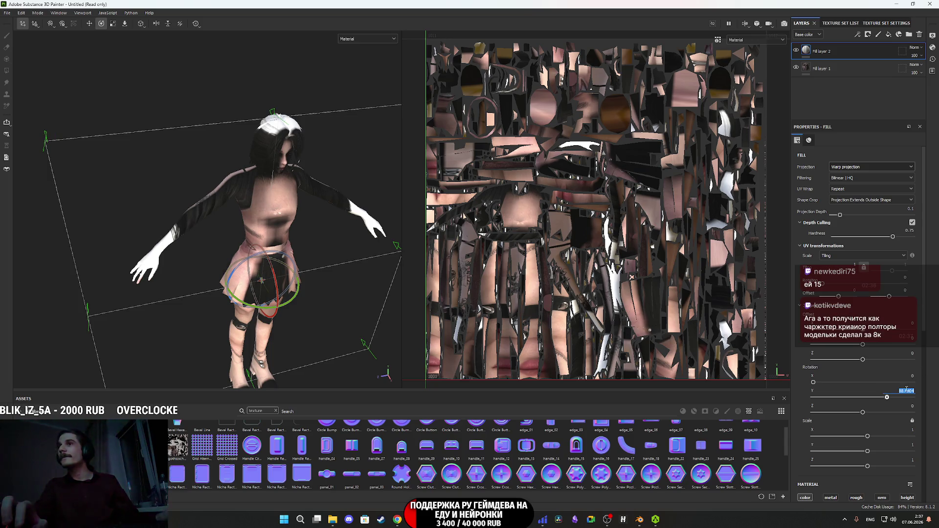
pyautogui.press('Return')
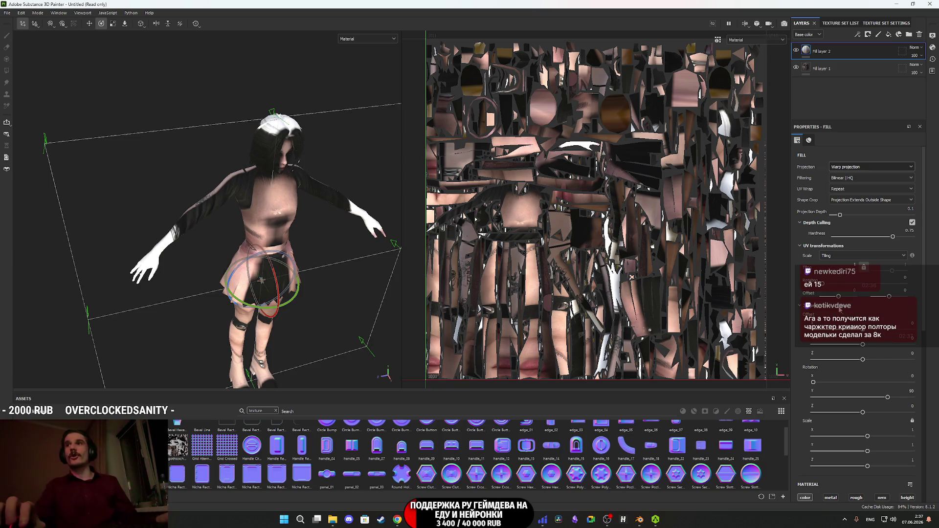
# Move the projection box from the skirt up onto the character's head and face.
pyautogui.press('w')
pyautogui.keyDown('alt'); pyautogui.moveTo(325, 298); pyautogui.dragTo(379, 246); pyautogui.keyUp('alt')
pyautogui.moveTo(275, 300); pyautogui.dragTo(305, 139)
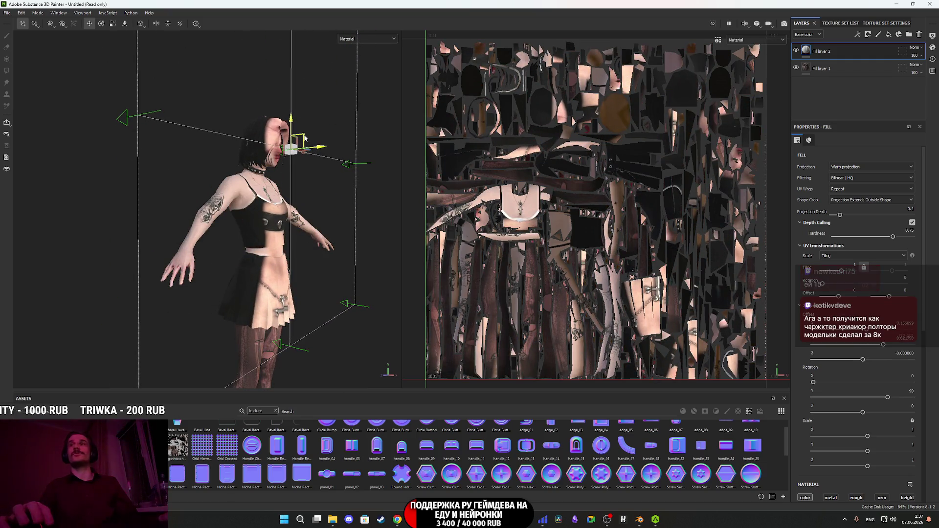
pyautogui.moveTo(296, 174)
pyautogui.keyDown('alt'); pyautogui.mouseDown()
pyautogui.moveTo(307, 242)
pyautogui.moveTo(306, 211)
pyautogui.moveTo(355, 295)
pyautogui.mouseUp(); pyautogui.keyUp('alt')
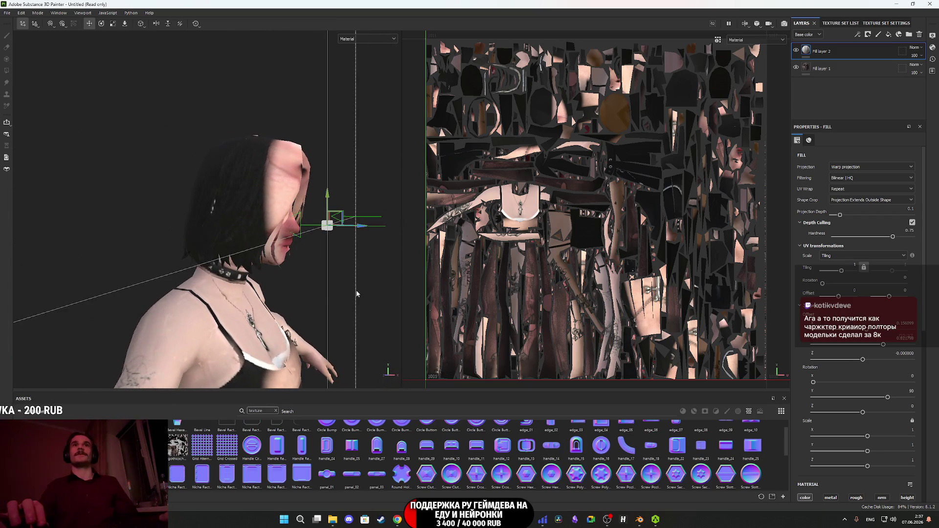
pyautogui.moveTo(358, 228); pyautogui.dragTo(331, 234)
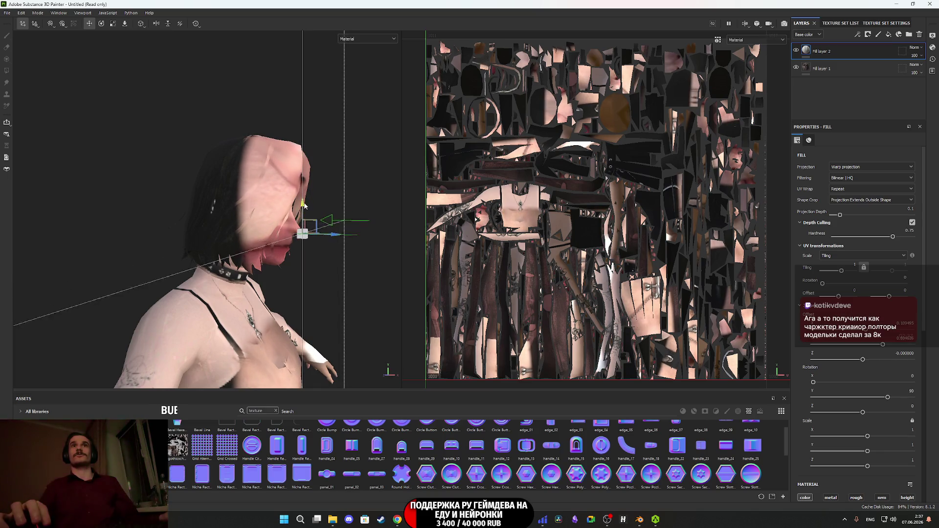
pyautogui.keyDown('alt'); pyautogui.moveTo(302, 196); pyautogui.dragTo(301, 221); pyautogui.keyUp('alt')
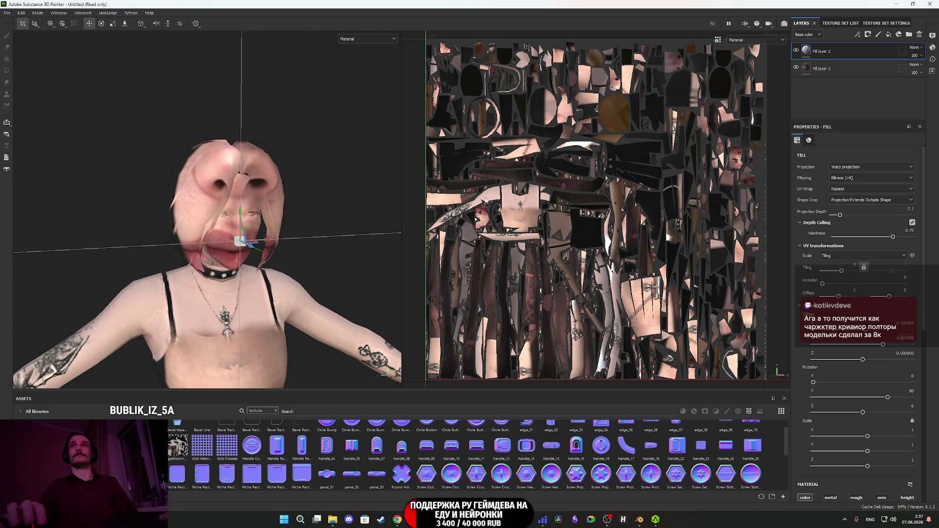
# Enlarge the projection, nudge it along X, and soften Depth Culling Hardness to about 0.42.
pyautogui.click(112, 24)
pyautogui.moveTo(248, 238)
pyautogui.mouseDown()
pyautogui.moveTo(133, 337)
pyautogui.moveTo(241, 272)
pyautogui.moveTo(318, 305)
pyautogui.moveTo(321, 281)
pyautogui.moveTo(363, 295)
pyautogui.moveTo(287, 290)
pyautogui.mouseUp()
pyautogui.press('w')
pyautogui.scroll(5, 287, 290)
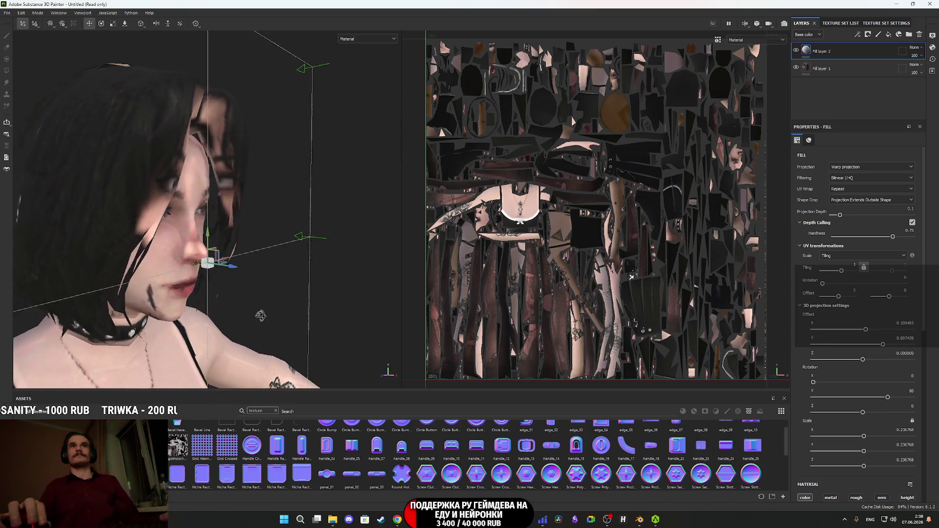
pyautogui.moveTo(251, 264); pyautogui.dragTo(229, 236)
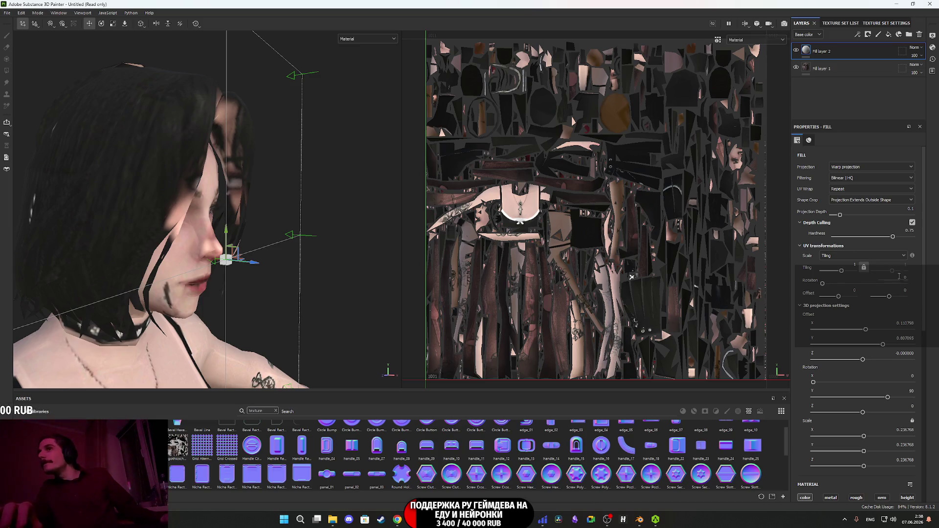
pyautogui.moveTo(893, 238)
pyautogui.mouseDown()
pyautogui.moveTo(867, 238)
pyautogui.moveTo(845, 216)
pyautogui.moveTo(858, 215)
pyautogui.mouseUp()
pyautogui.keyDown('alt'); pyautogui.moveTo(196, 235); pyautogui.dragTo(230, 240); pyautogui.keyUp('alt')
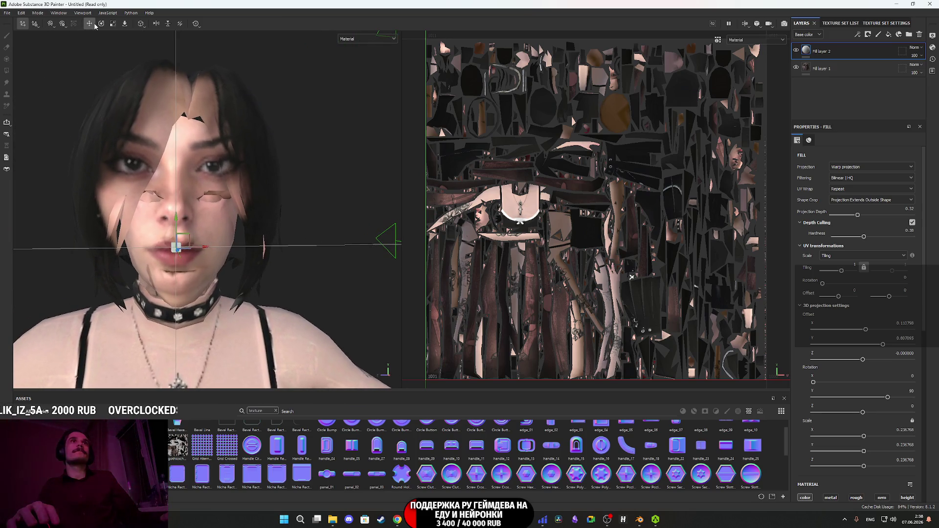
# Narrow the projection slightly and shift the projected face vertically into place.
pyautogui.click(113, 24)
pyautogui.moveTo(204, 250)
pyautogui.mouseDown()
pyautogui.moveTo(169, 257)
pyautogui.moveTo(137, 299)
pyautogui.mouseUp()
pyautogui.press('w')
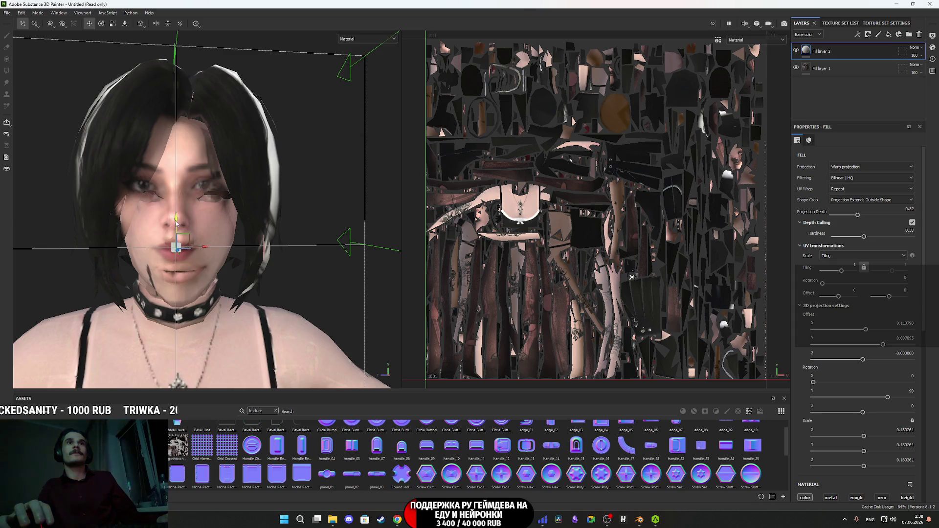
pyautogui.moveTo(176, 222); pyautogui.dragTo(176, 234)
pyautogui.moveTo(204, 262); pyautogui.dragTo(212, 264)
pyautogui.moveTo(183, 229)
pyautogui.mouseDown()
pyautogui.moveTo(312, 273)
pyautogui.moveTo(274, 235)
pyautogui.moveTo(199, 219)
pyautogui.mouseUp()
pyautogui.scroll(5, 262, 237)
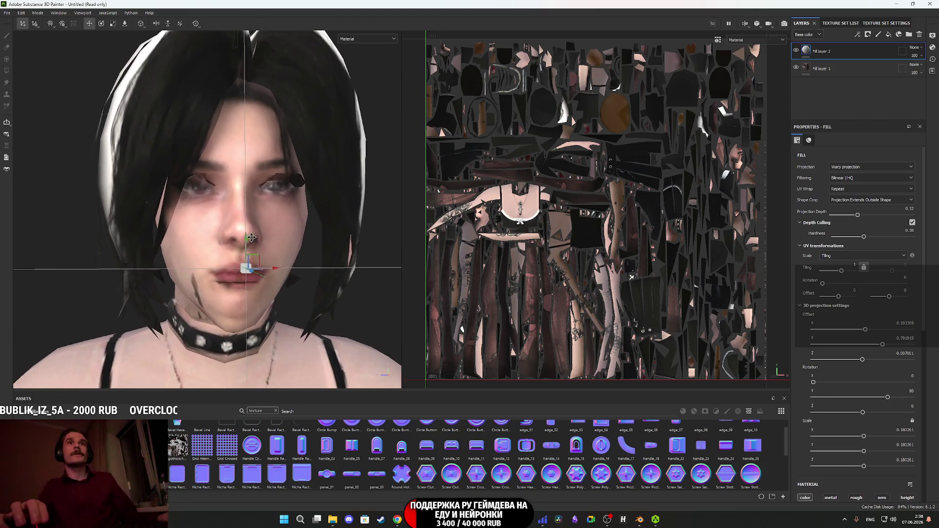
pyautogui.moveTo(258, 237)
pyautogui.mouseDown()
pyautogui.moveTo(267, 27)
pyautogui.moveTo(252, 68)
pyautogui.moveTo(257, 254)
pyautogui.moveTo(251, 231)
pyautogui.moveTo(272, 235)
pyautogui.moveTo(289, 213)
pyautogui.moveTo(259, 216)
pyautogui.moveTo(272, 214)
pyautogui.mouseUp()
pyautogui.scroll(-3, 266, 242)
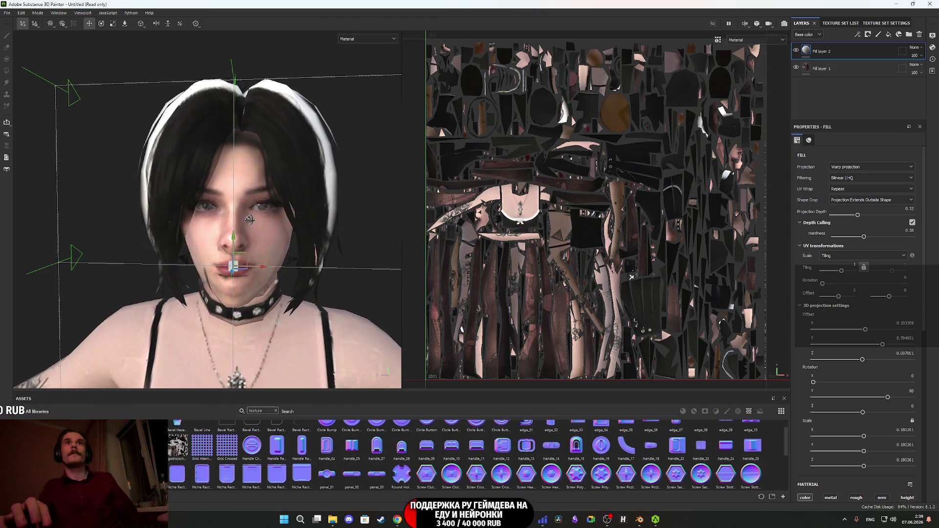
# Rescale the projected face to 0.18 so eyes, nose and lips match the head.
pyautogui.click(113, 24)
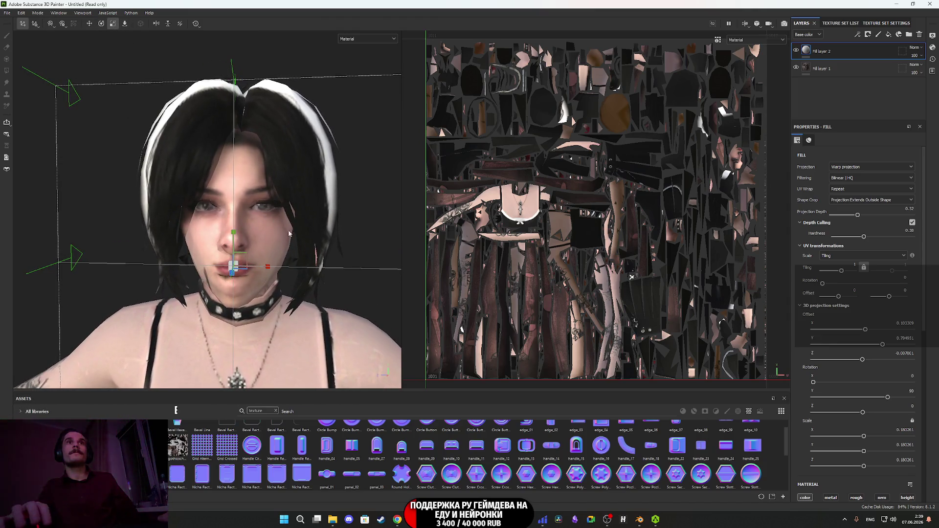
pyautogui.scroll(5, 277, 237)
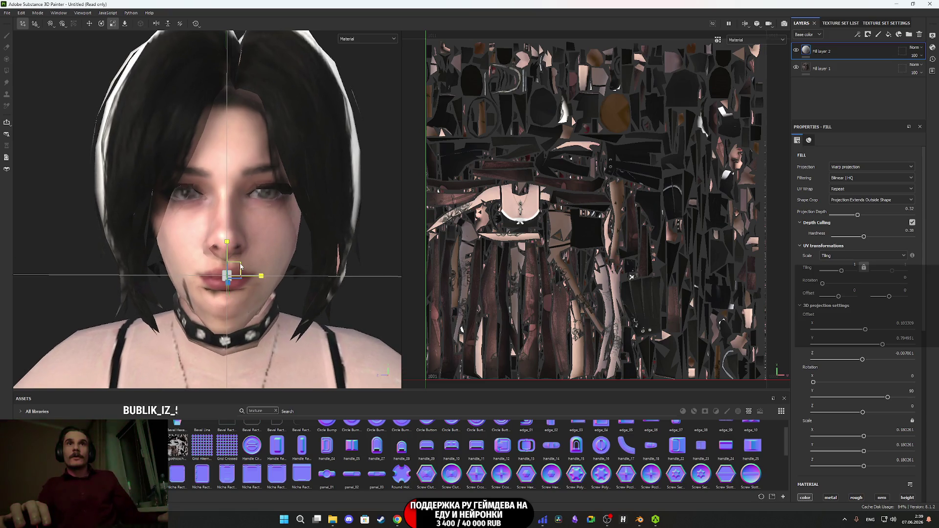
pyautogui.moveTo(240, 265)
pyautogui.mouseDown()
pyautogui.moveTo(317, 223)
pyautogui.moveTo(255, 229)
pyautogui.moveTo(281, 220)
pyautogui.mouseUp()
pyautogui.moveTo(239, 267); pyautogui.dragTo(160, 313)
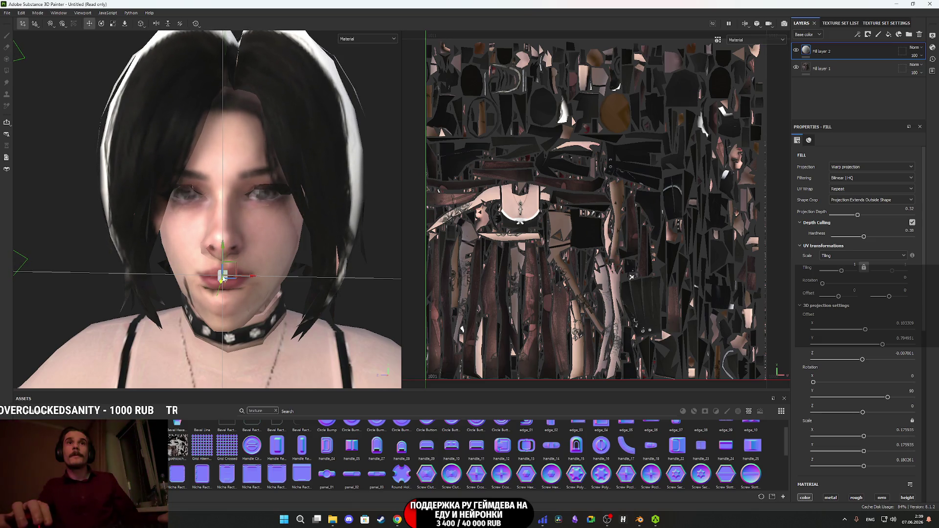
pyautogui.moveTo(224, 248); pyautogui.dragTo(227, 245)
pyautogui.moveTo(293, 238)
pyautogui.keyDown('alt'); pyautogui.mouseDown()
pyautogui.moveTo(274, 236)
pyautogui.moveTo(311, 234)
pyautogui.moveTo(293, 234)
pyautogui.mouseUp(); pyautogui.keyUp('alt')
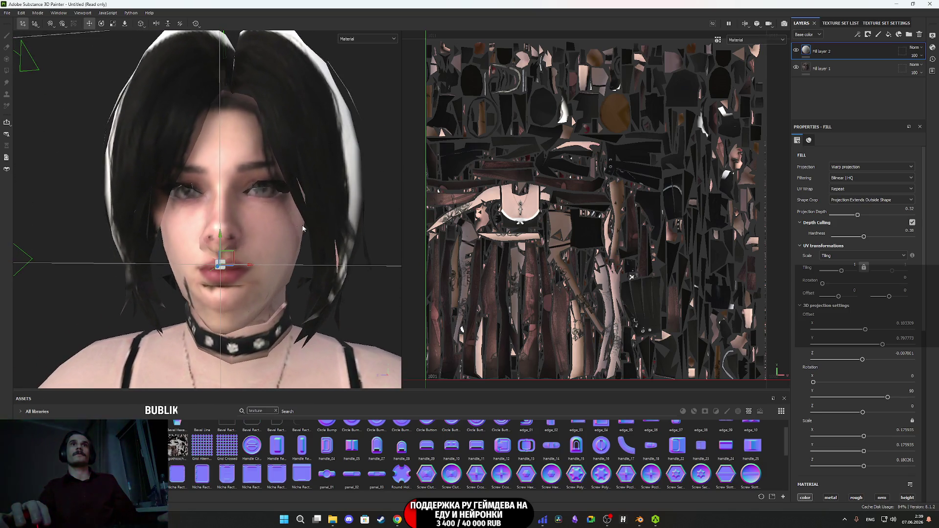
# Change the texture set Size from 1024 to 2048 in Texture Set Settings.
pyautogui.click(854, 23)
pyautogui.click(876, 23)
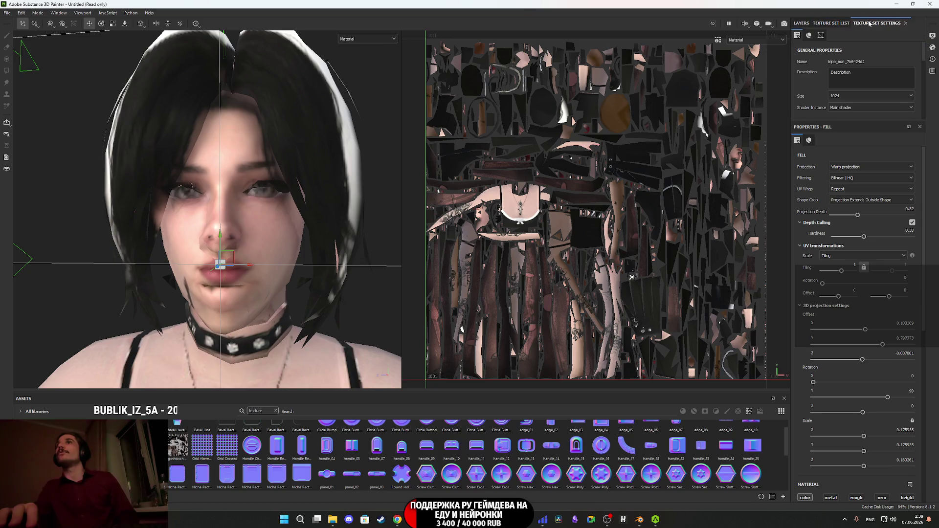
pyautogui.click(840, 96)
pyautogui.click(840, 135)
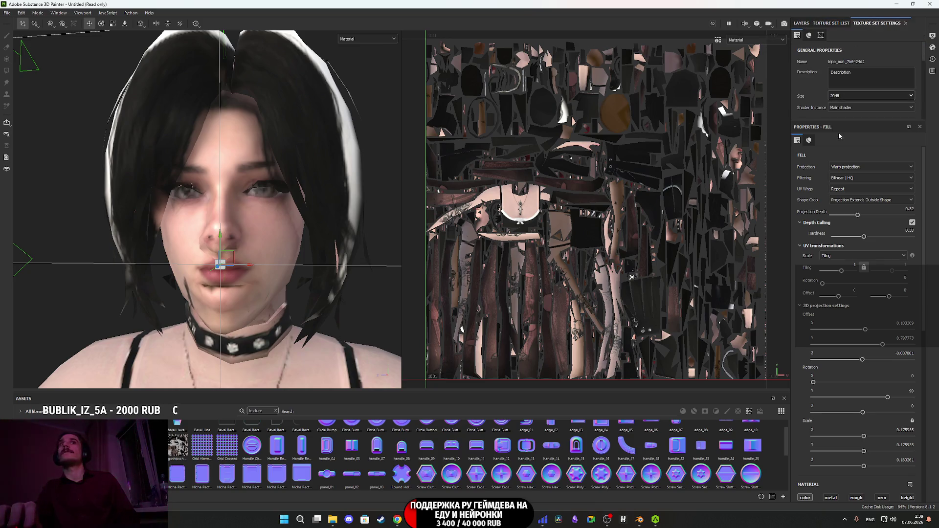
# Orbit around the head to inspect the projected face at 2048 resolution.
pyautogui.scroll(2, 264, 245)
pyautogui.keyDown('alt'); pyautogui.moveTo(269, 246); pyautogui.dragTo(219, 248); pyautogui.keyUp('alt')
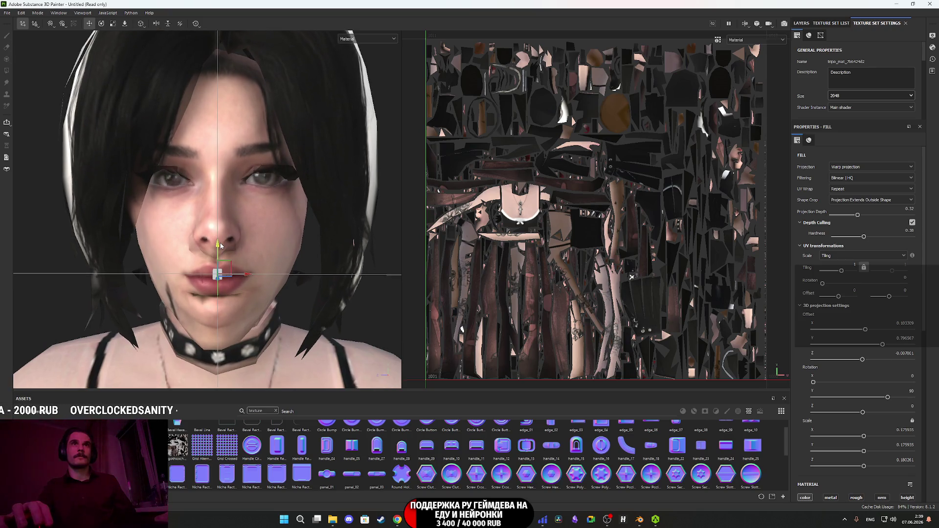
pyautogui.keyDown('alt'); pyautogui.moveTo(277, 247); pyautogui.dragTo(252, 280); pyautogui.keyUp('alt')
pyautogui.scroll(-3, 252, 289)
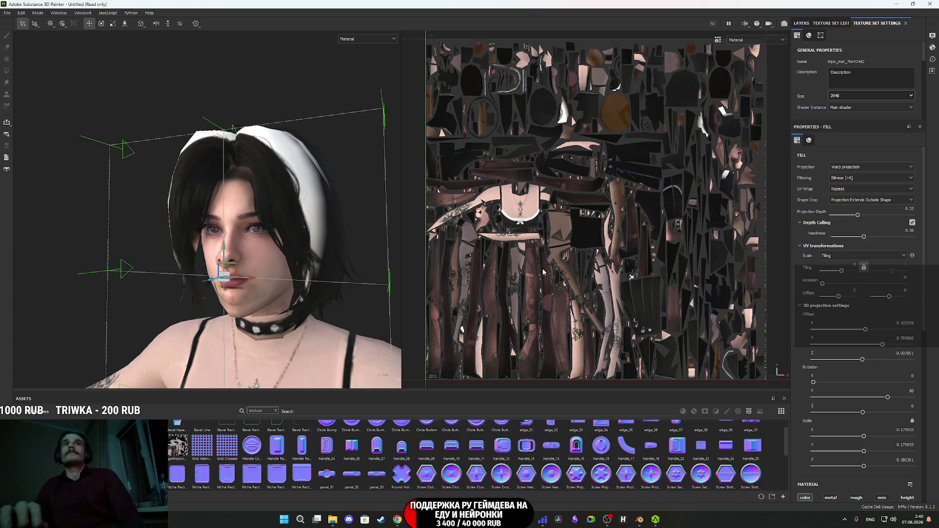
pyautogui.moveTo(281, 268)
pyautogui.keyDown('alt'); pyautogui.mouseDown()
pyautogui.moveTo(269, 270)
pyautogui.moveTo(307, 259)
pyautogui.moveTo(342, 269)
pyautogui.moveTo(310, 273)
pyautogui.moveTo(328, 255)
pyautogui.mouseUp(); pyautogui.keyUp('alt')
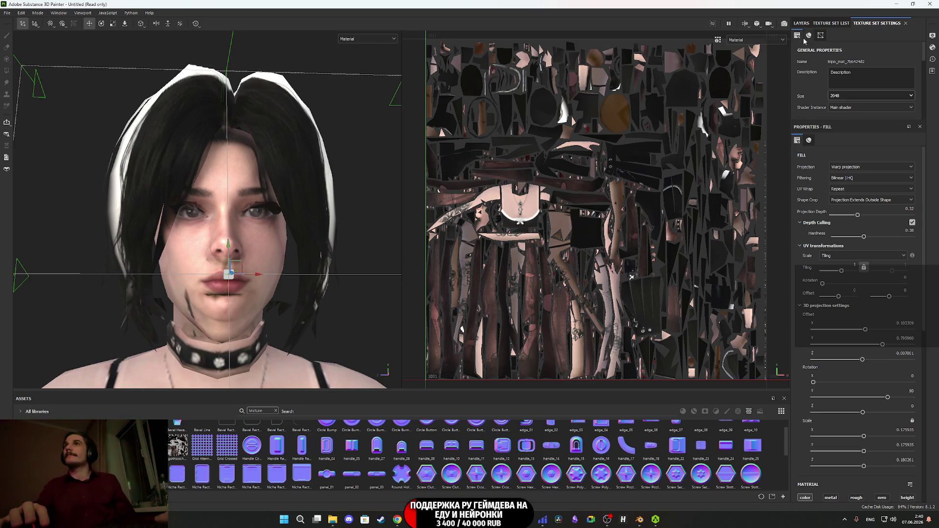
# Toggle Fill layer 2's visibility repeatedly to compare the projected face against the bare head.
pyautogui.click(802, 24)
pyautogui.click(796, 51)
pyautogui.click(797, 52)
pyautogui.click(796, 52)
pyautogui.click(797, 51)
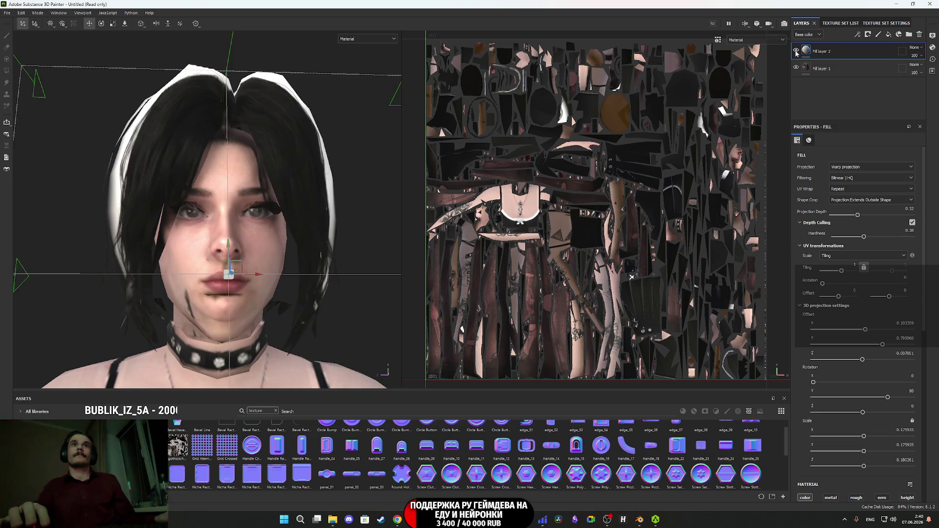
pyautogui.click(796, 52)
pyautogui.click(797, 52)
pyautogui.click(797, 52)
pyautogui.click(797, 51)
pyautogui.keyDown('alt'); pyautogui.moveTo(267, 178); pyautogui.dragTo(257, 175); pyautogui.keyUp('alt')
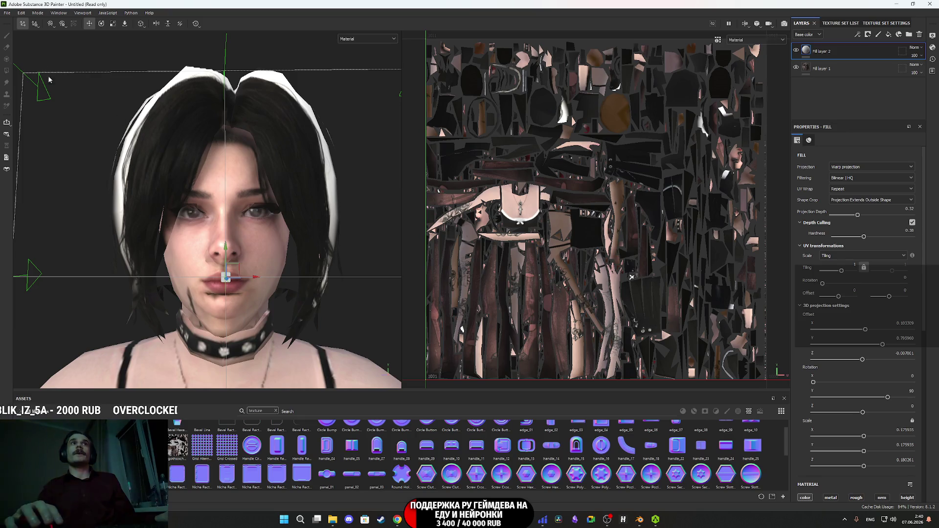
# Scale the warp projection slightly larger and nudge it upward on the head.
pyautogui.click(113, 24)
pyautogui.moveTo(240, 265); pyautogui.dragTo(313, 227)
pyautogui.press('w')
pyautogui.moveTo(227, 250); pyautogui.dragTo(226, 263)
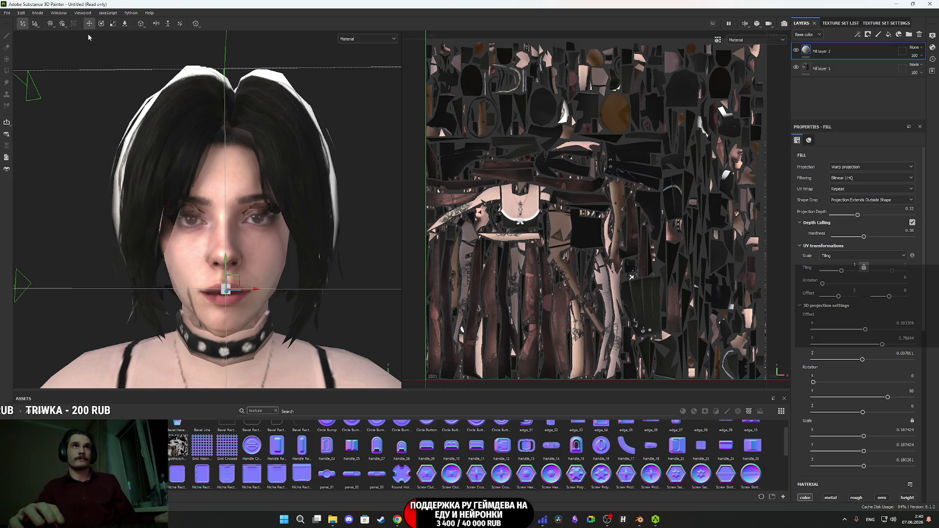
pyautogui.moveTo(239, 284)
pyautogui.mouseDown()
pyautogui.moveTo(313, 249)
pyautogui.moveTo(338, 251)
pyautogui.moveTo(307, 255)
pyautogui.mouseUp()
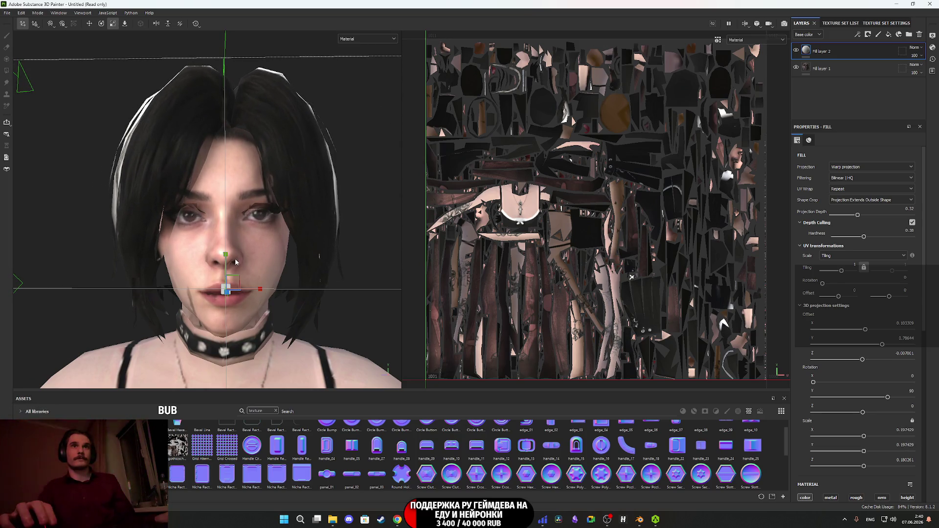
pyautogui.moveTo(228, 262); pyautogui.dragTo(228, 262)
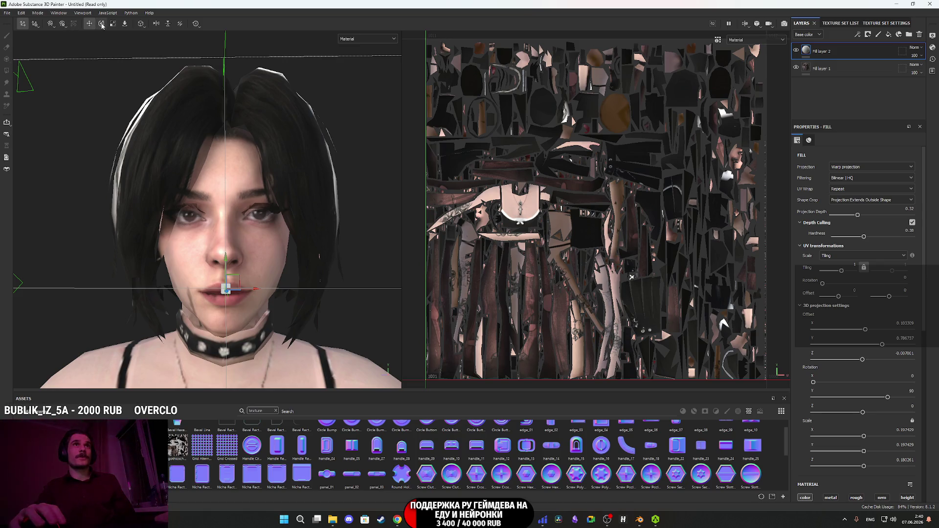
pyautogui.moveTo(226, 254)
pyautogui.mouseDown()
pyautogui.moveTo(224, 213)
pyautogui.moveTo(218, 233)
pyautogui.moveTo(218, 216)
pyautogui.moveTo(214, 225)
pyautogui.moveTo(294, 240)
pyautogui.moveTo(230, 246)
pyautogui.moveTo(200, 198)
pyautogui.moveTo(238, 211)
pyautogui.moveTo(202, 185)
pyautogui.moveTo(230, 198)
pyautogui.moveTo(225, 216)
pyautogui.moveTo(310, 216)
pyautogui.moveTo(321, 231)
pyautogui.moveTo(287, 258)
pyautogui.moveTo(286, 316)
pyautogui.moveTo(274, 319)
pyautogui.moveTo(303, 321)
pyautogui.moveTo(287, 303)
pyautogui.moveTo(298, 295)
pyautogui.moveTo(372, 292)
pyautogui.mouseUp()
pyautogui.scroll(-1, 230, 230)
pyautogui.press('w')
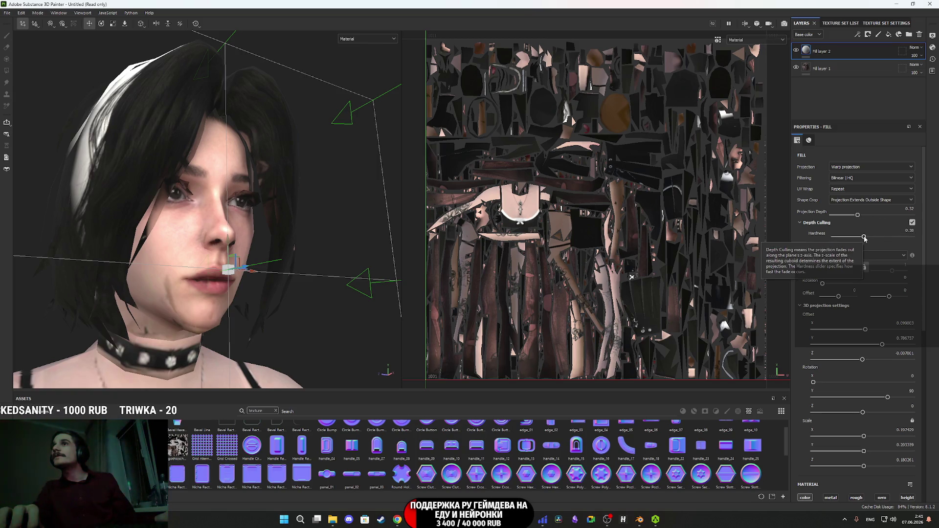
# Raise the Projection Depth to about 0.42 and compare from a frontal view.
pyautogui.moveTo(858, 216); pyautogui.dragTo(867, 216)
pyautogui.moveTo(339, 193)
pyautogui.keyDown('alt'); pyautogui.mouseDown()
pyautogui.moveTo(303, 203)
pyautogui.moveTo(338, 204)
pyautogui.moveTo(308, 205)
pyautogui.mouseUp(); pyautogui.keyUp('alt')
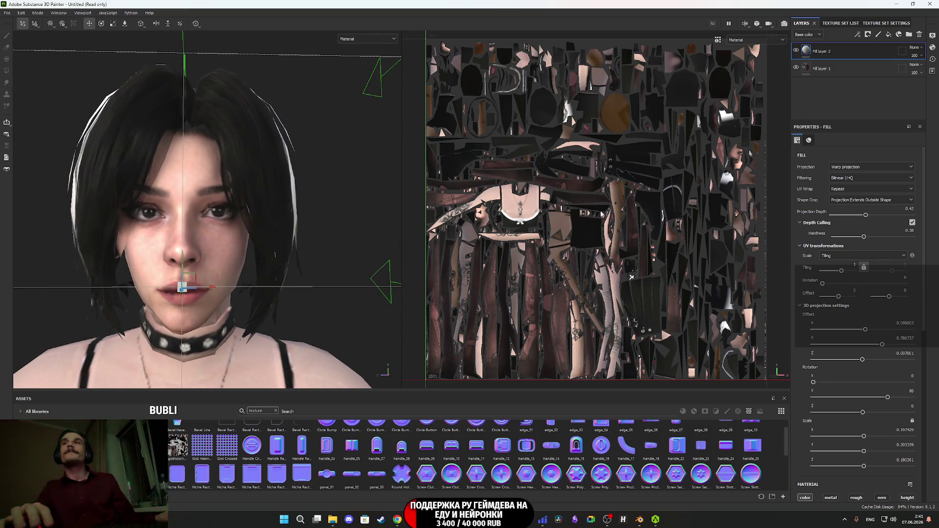
pyautogui.click(797, 50)
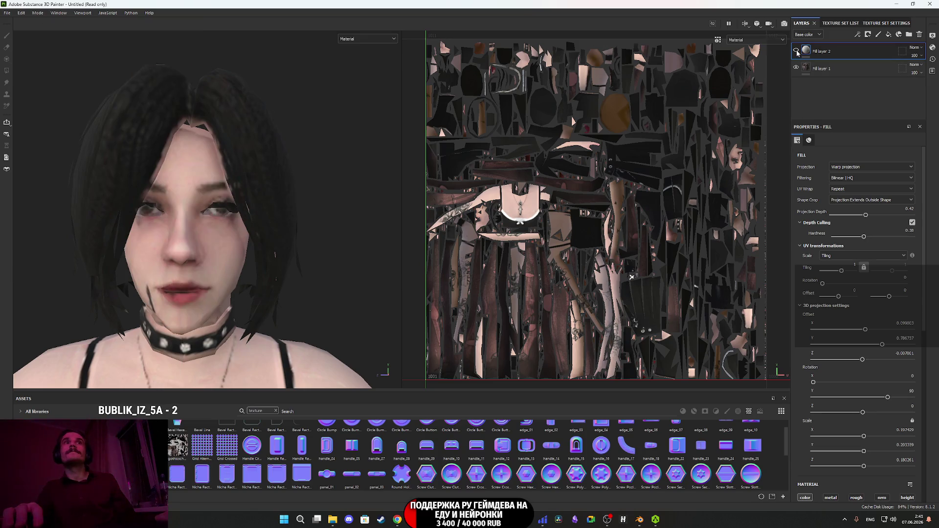
# Toggle Fill layer 2 on and off repeatedly to compare the projection.
pyautogui.click(796, 50)
pyautogui.click(796, 50)
pyautogui.click(797, 51)
pyautogui.click(796, 51)
pyautogui.click(796, 51)
pyautogui.click(796, 51)
pyautogui.click(797, 51)
pyautogui.click(797, 50)
pyautogui.click(796, 50)
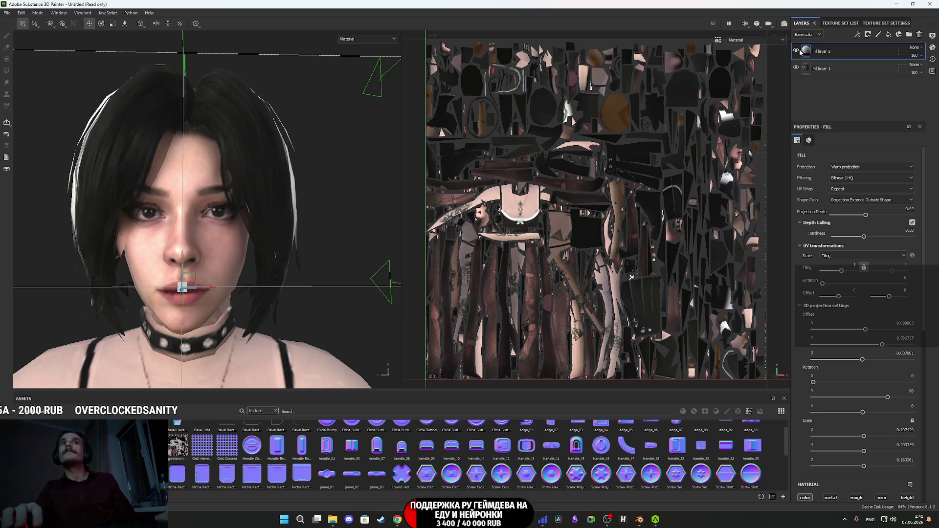
# Set the texture set Size back to 1024, re-check the head, and return to Layers.
pyautogui.click(883, 24)
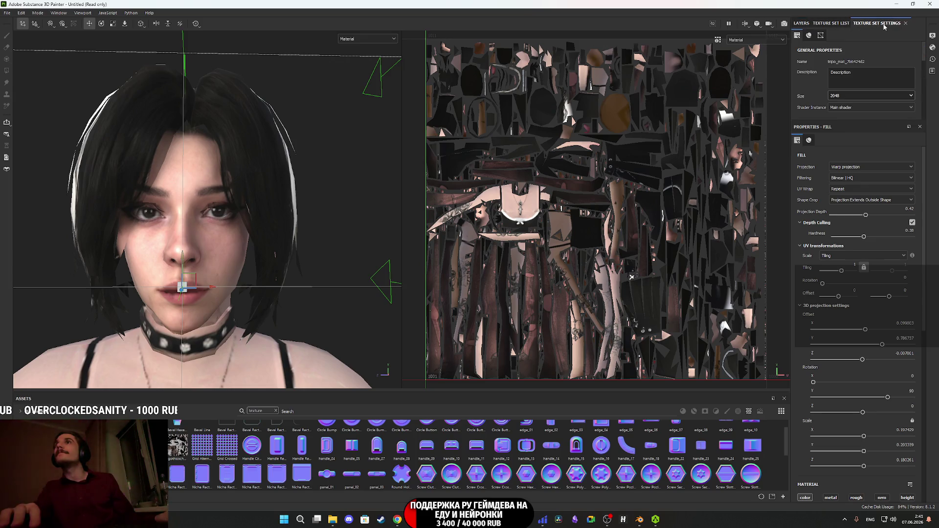
pyautogui.click(851, 96)
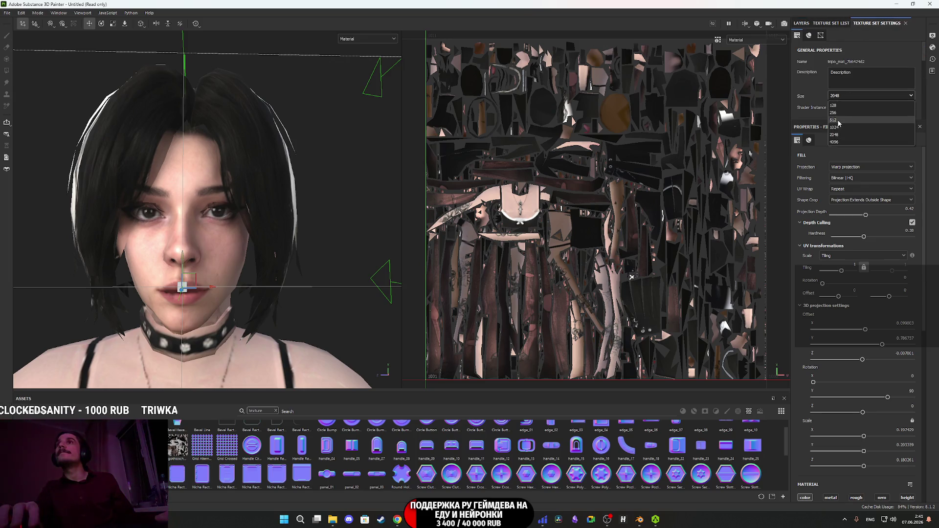
pyautogui.click(840, 128)
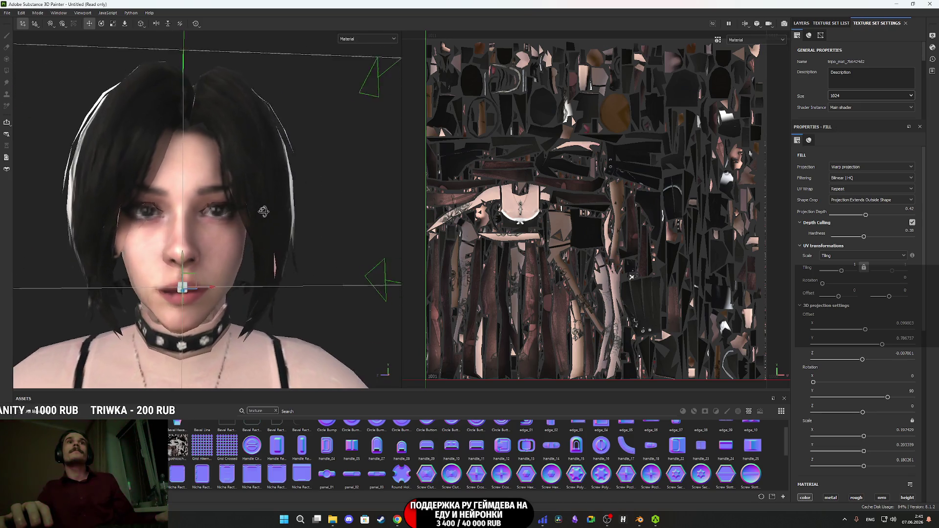
pyautogui.scroll(-5, 252, 207)
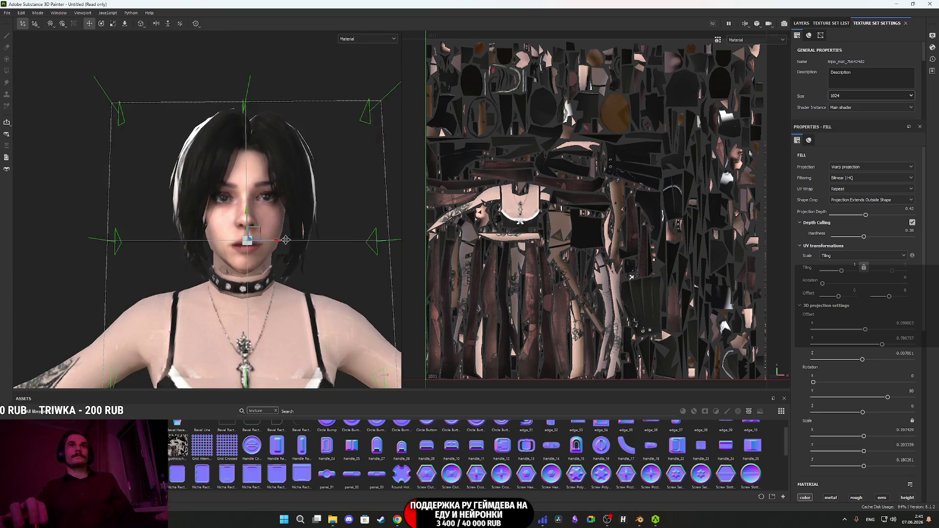
pyautogui.moveTo(286, 244)
pyautogui.keyDown('alt'); pyautogui.mouseDown()
pyautogui.moveTo(276, 266)
pyautogui.moveTo(267, 256)
pyautogui.moveTo(277, 294)
pyautogui.mouseUp(); pyautogui.keyUp('alt')
pyautogui.scroll(5, 282, 254)
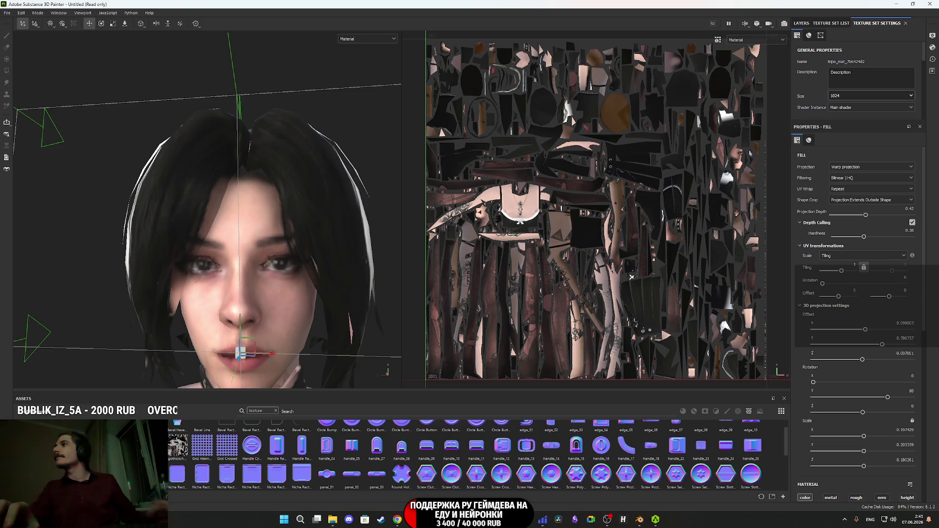
pyautogui.moveTo(357, 184)
pyautogui.keyDown('alt'); pyautogui.mouseDown()
pyautogui.moveTo(281, 302)
pyautogui.moveTo(282, 280)
pyautogui.mouseUp(); pyautogui.keyUp('alt')
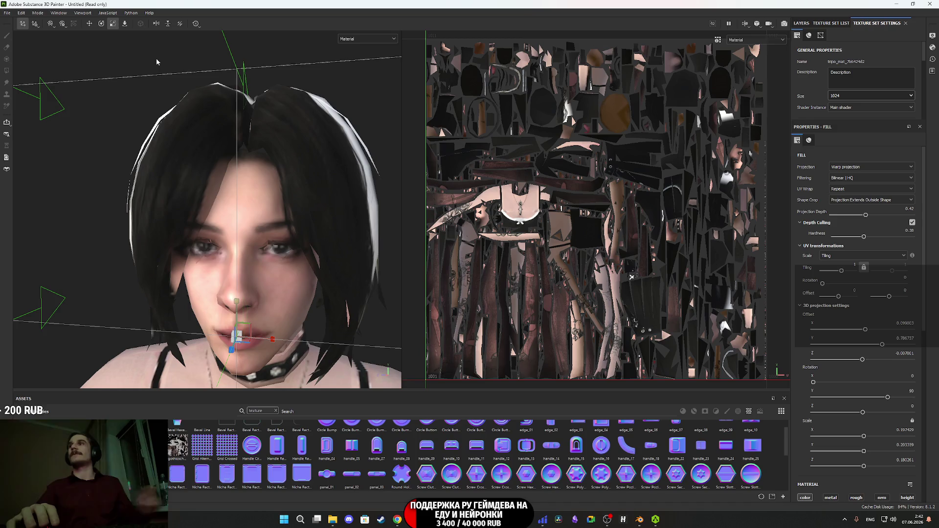
pyautogui.moveTo(257, 187)
pyautogui.keyDown('alt'); pyautogui.mouseDown()
pyautogui.moveTo(299, 182)
pyautogui.moveTo(280, 137)
pyautogui.moveTo(321, 165)
pyautogui.moveTo(216, 201)
pyautogui.mouseUp(); pyautogui.keyUp('alt')
pyautogui.click(803, 25)
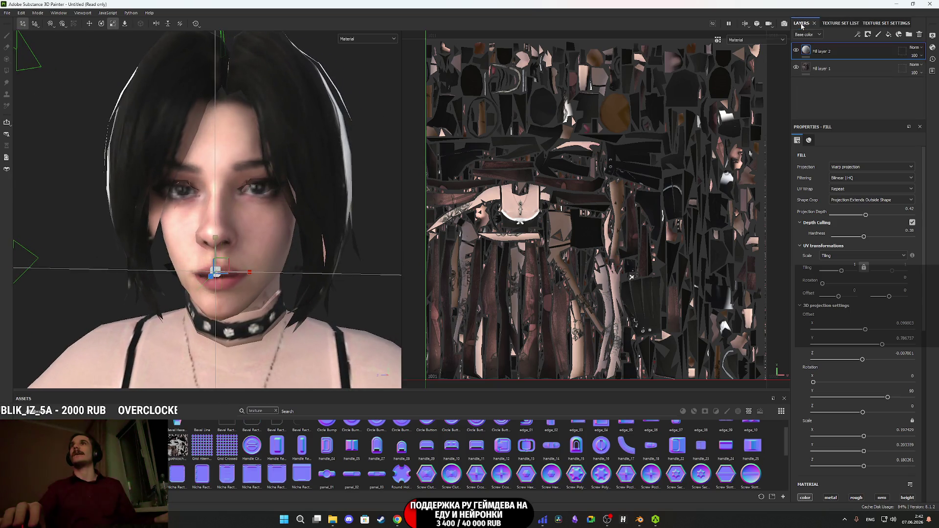
# Add a black mask to Fill layer 2 and set the brush size to 2.
pyautogui.rightClick(822, 51)
pyautogui.click(832, 64)
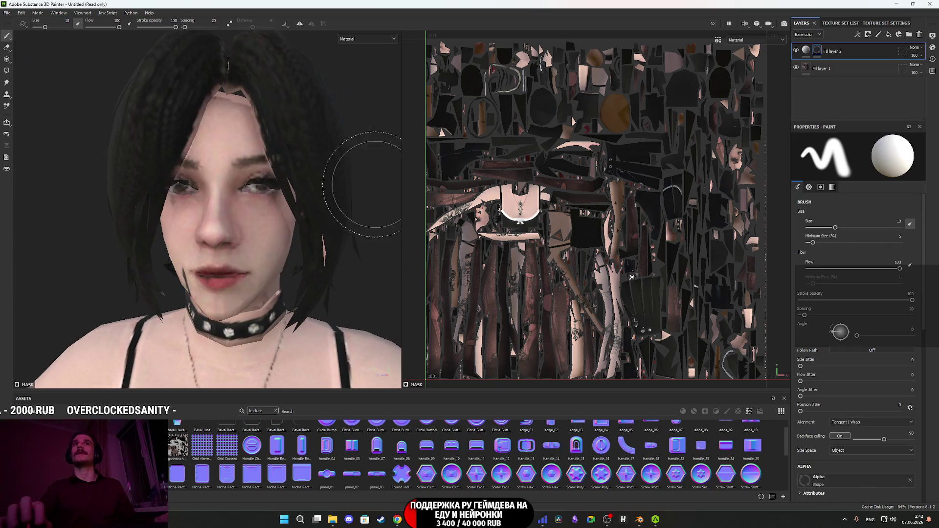
pyautogui.scroll(3, 269, 174)
pyautogui.scroll(-2, 268, 174)
pyautogui.write('2')
pyautogui.press('Return')
pyautogui.scroll(2, 203, 203)
pyautogui.keyDown('alt'); pyautogui.moveTo(202, 203); pyautogui.dragTo(212, 202); pyautogui.keyUp('alt')
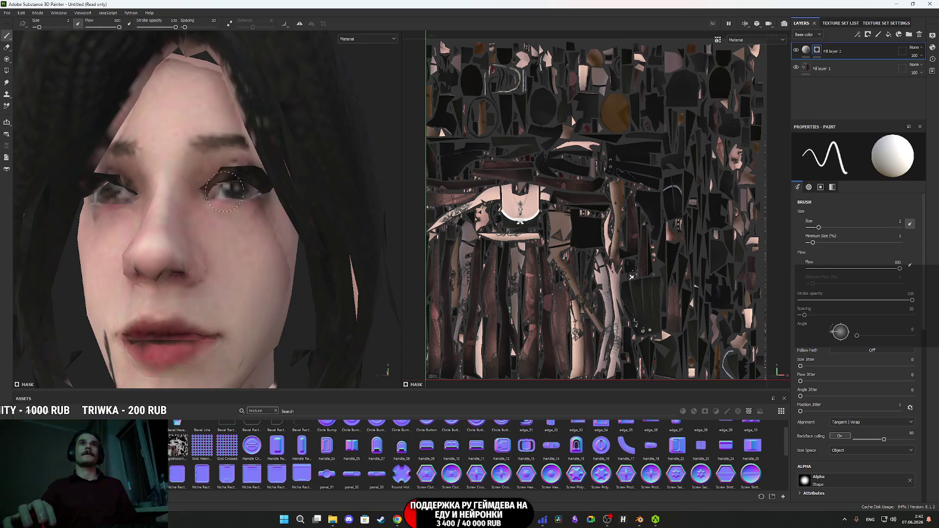
# Paint the face back in over the cheek, inner eye corner, brow, lips and nose side.
pyautogui.moveTo(187, 166)
pyautogui.mouseDown()
pyautogui.moveTo(156, 240)
pyautogui.moveTo(125, 272)
pyautogui.moveTo(193, 275)
pyautogui.moveTo(110, 264)
pyautogui.mouseUp()
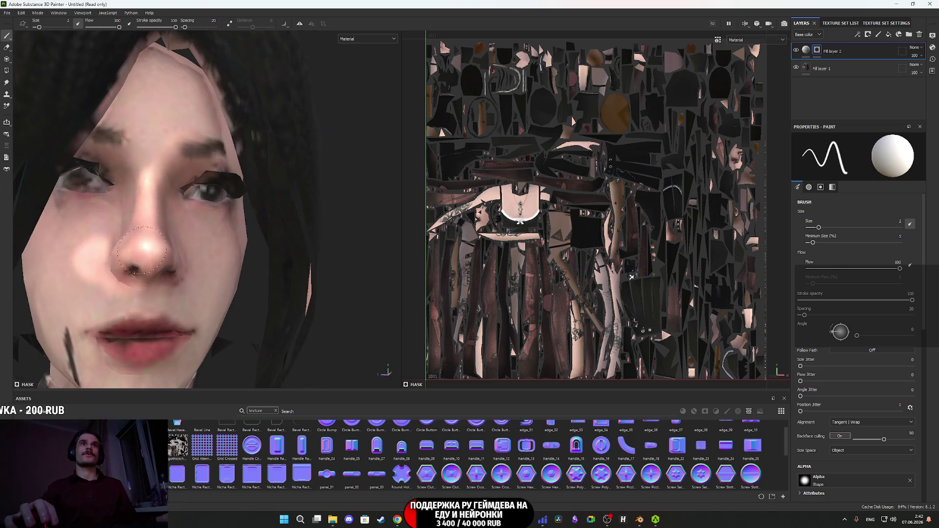
pyautogui.moveTo(133, 185); pyautogui.dragTo(109, 189)
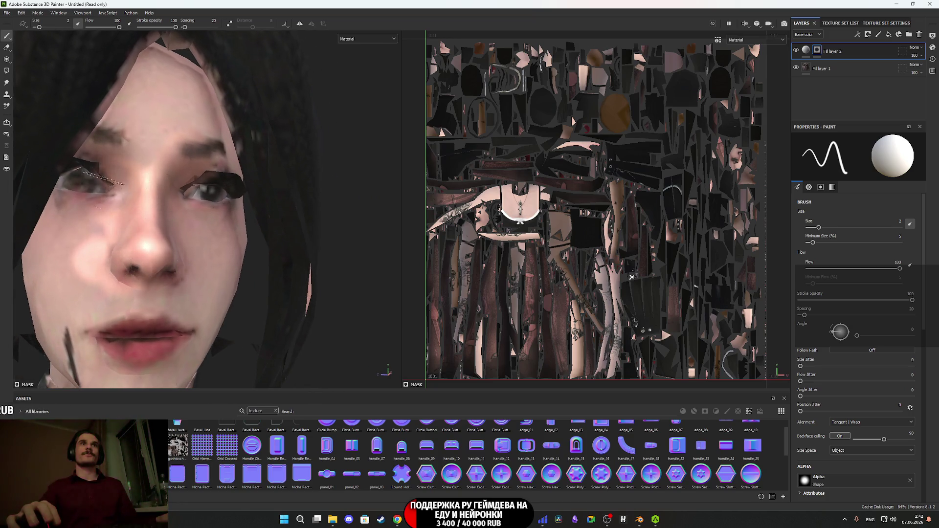
pyautogui.moveTo(147, 164)
pyautogui.mouseDown()
pyautogui.moveTo(170, 137)
pyautogui.moveTo(151, 129)
pyautogui.moveTo(216, 325)
pyautogui.moveTo(226, 210)
pyautogui.moveTo(252, 147)
pyautogui.mouseUp()
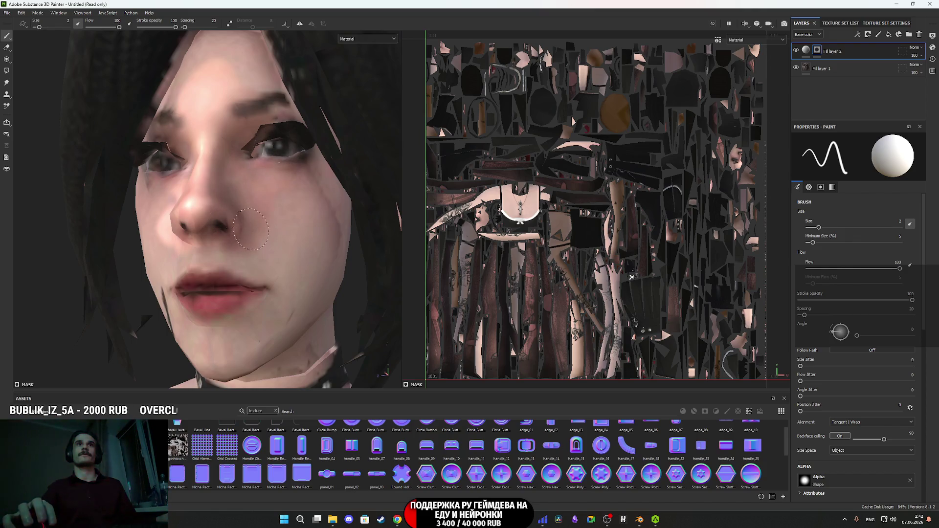
pyautogui.moveTo(253, 288); pyautogui.dragTo(222, 291)
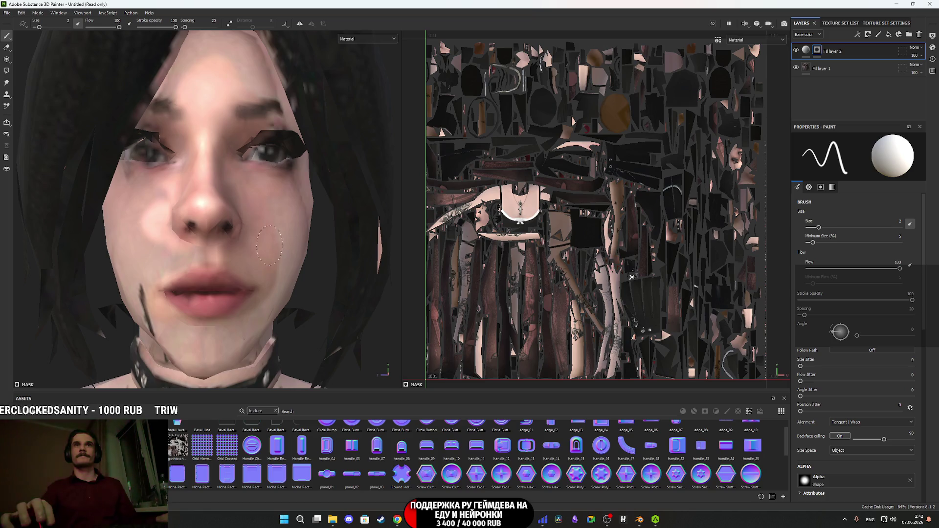
pyautogui.keyDown('alt'); pyautogui.moveTo(260, 255); pyautogui.dragTo(248, 265); pyautogui.keyUp('alt')
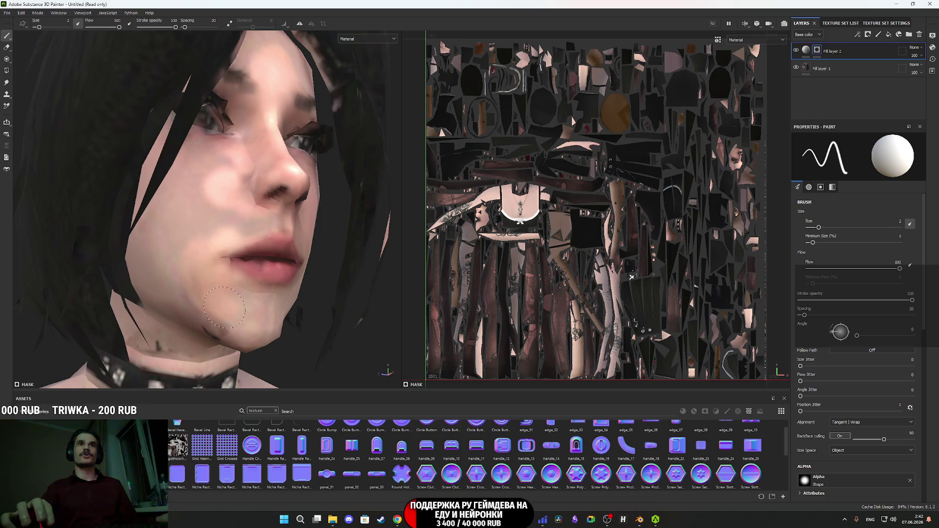
pyautogui.keyDown('alt'); pyautogui.moveTo(212, 312); pyautogui.dragTo(224, 293); pyautogui.keyUp('alt')
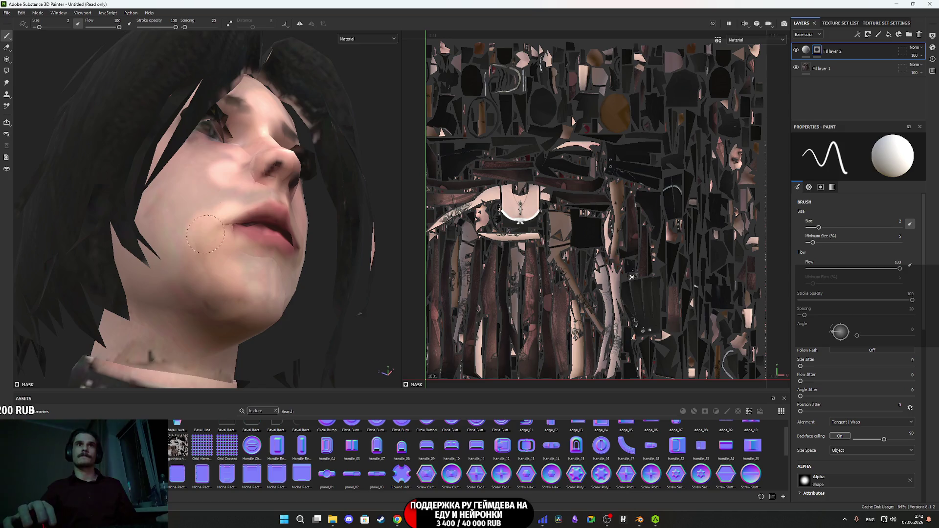
pyautogui.moveTo(206, 237); pyautogui.dragTo(228, 198)
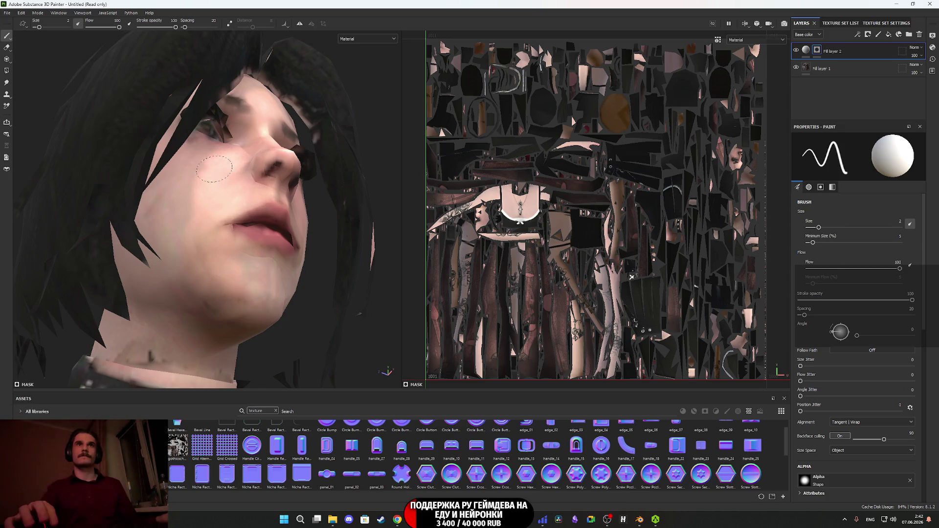
pyautogui.keyDown('alt'); pyautogui.moveTo(249, 166); pyautogui.dragTo(293, 279); pyautogui.keyUp('alt')
pyautogui.scroll(5, 293, 279)
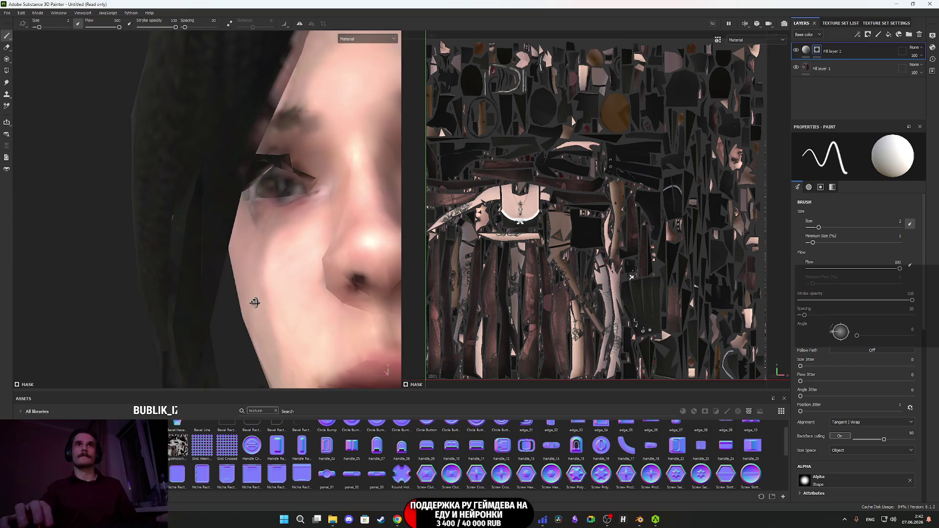
pyautogui.moveTo(317, 160)
pyautogui.keyDown('alt'); pyautogui.mouseDown()
pyautogui.moveTo(280, 129)
pyautogui.moveTo(286, 242)
pyautogui.moveTo(233, 205)
pyautogui.moveTo(220, 253)
pyautogui.mouseUp(); pyautogui.keyUp('alt')
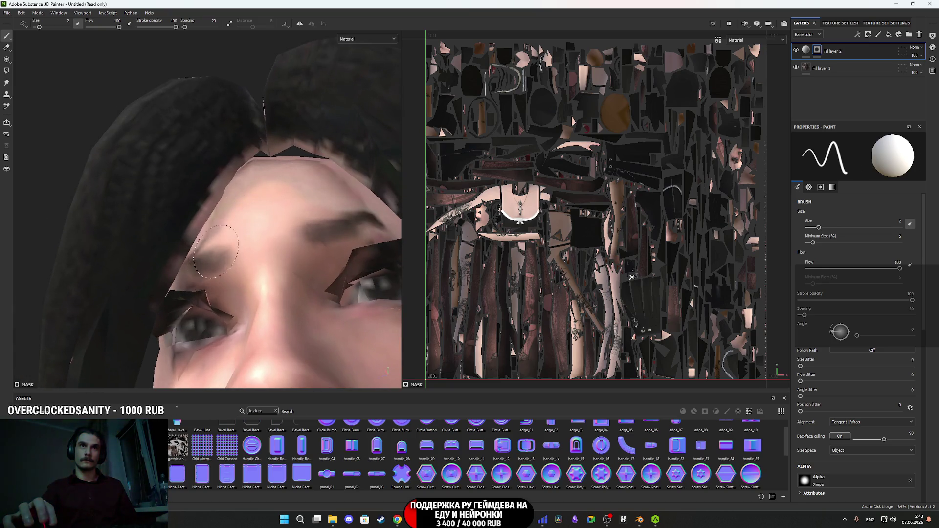
pyautogui.keyDown('alt'); pyautogui.moveTo(240, 212); pyautogui.dragTo(318, 206); pyautogui.keyUp('alt')
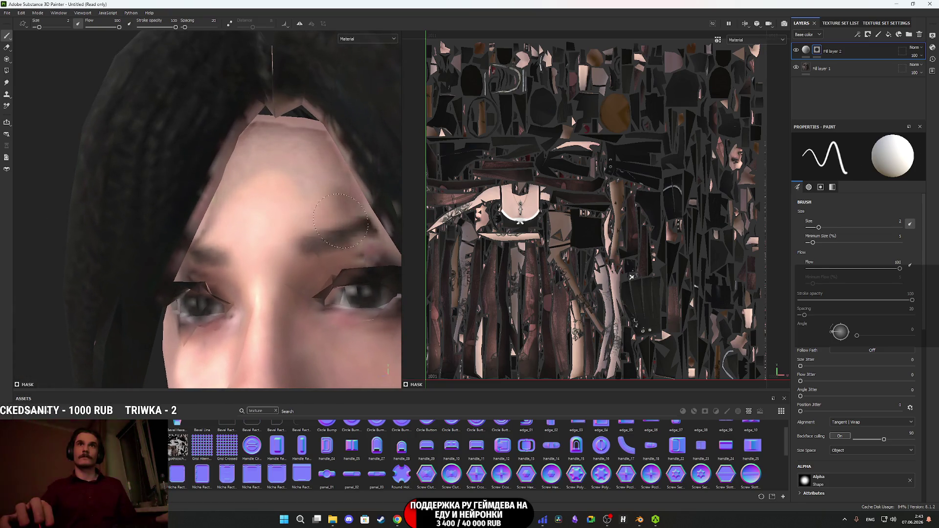